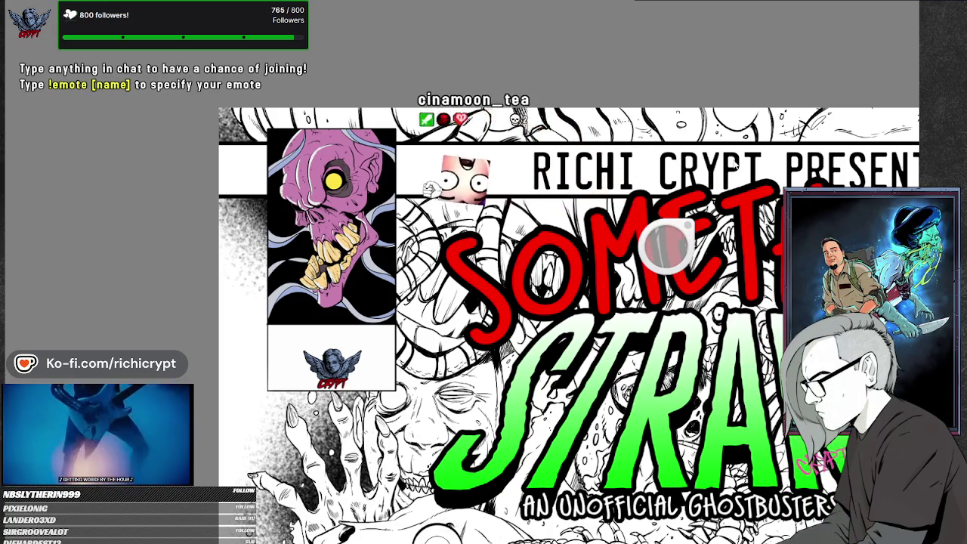
Paste the pink mouth-monster artwork over the purple skull in the cover's top-left box
key(ctrl+v)
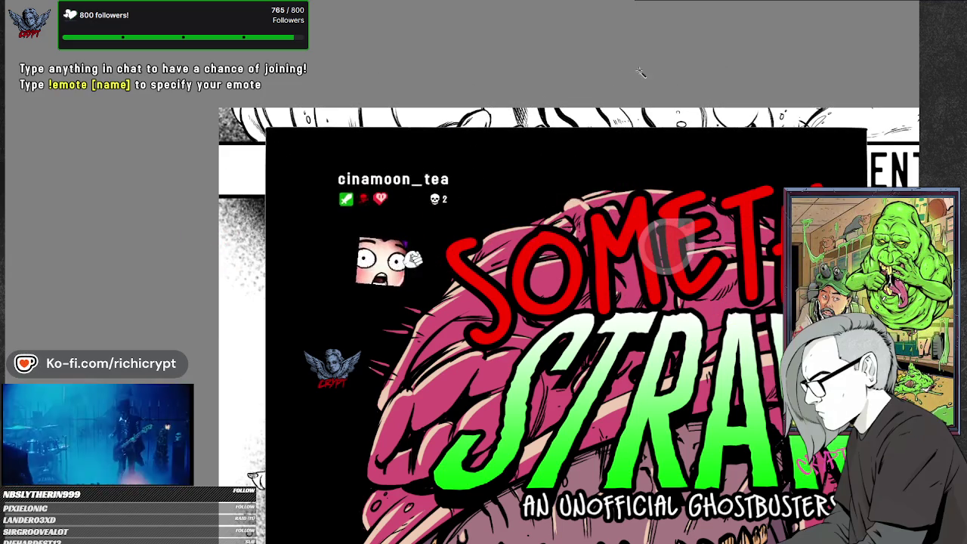
middle_click(325, 83)
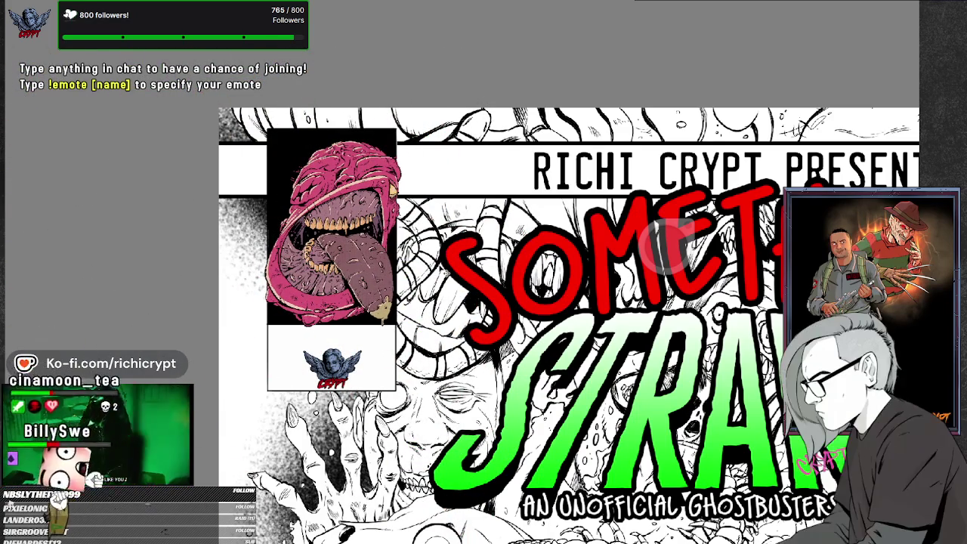
scroll(408, 219, up, 5)
scroll(379, 202, up, 2)
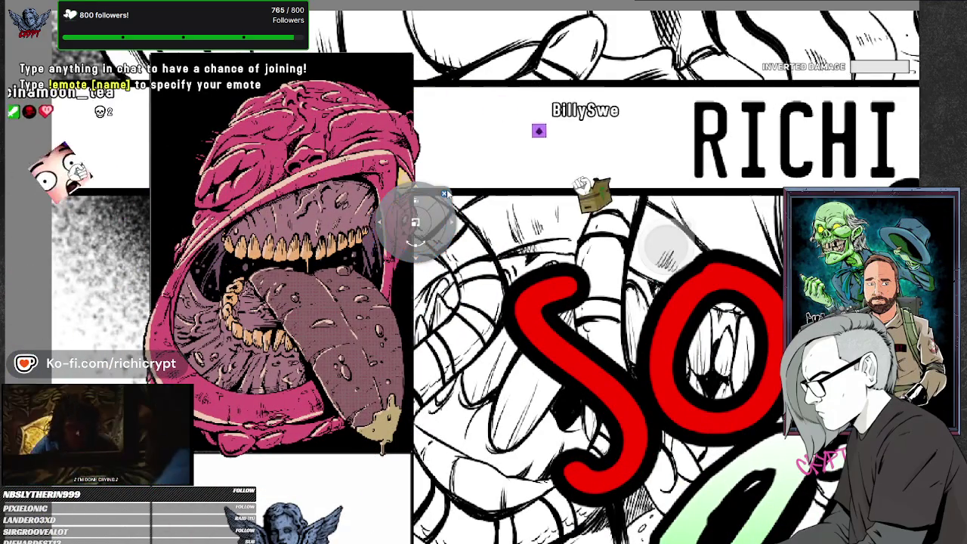
scroll(447, 191, down, 1)
scroll(447, 191, down, 2)
scroll(447, 192, down, 1)
scroll(447, 193, up, 1)
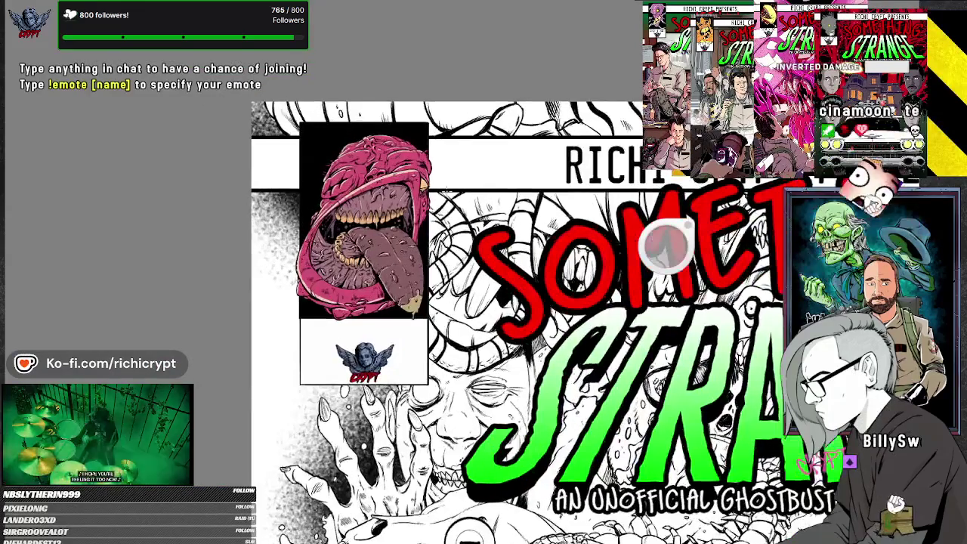
scroll(447, 193, up, 1)
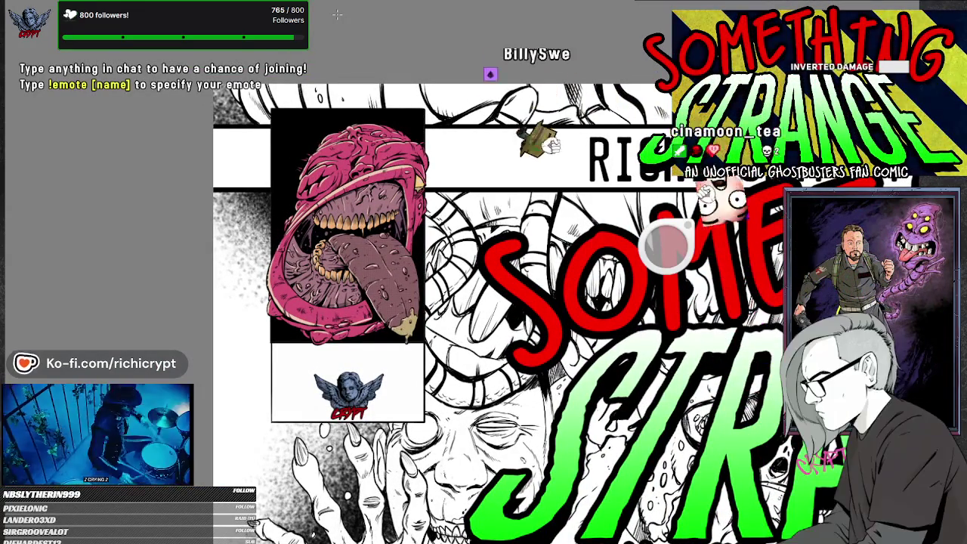
scroll(383, 161, up, 2)
scroll(385, 161, up, 2)
scroll(385, 161, down, 2)
scroll(393, 167, down, 1)
scroll(408, 177, down, 2)
scroll(418, 186, up, 2)
scroll(418, 185, up, 2)
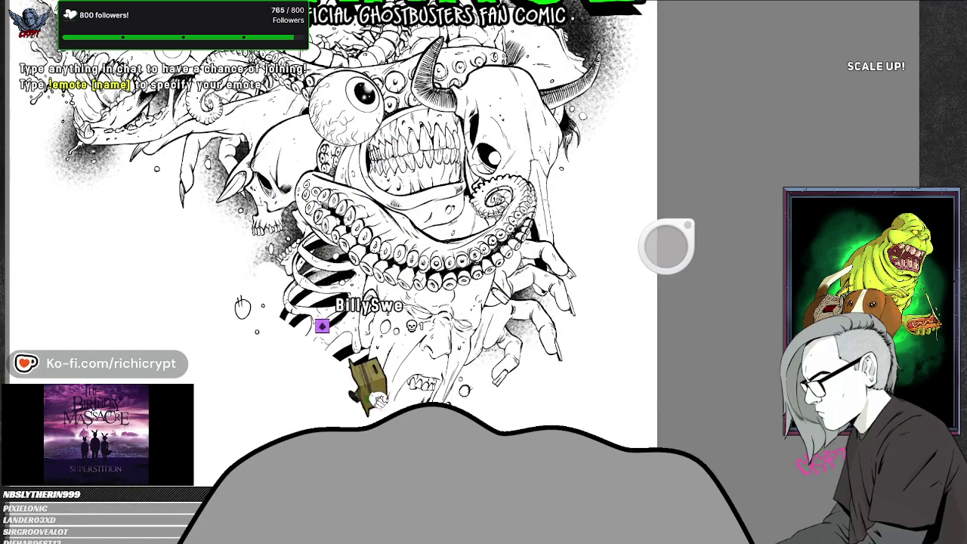
alt+click(296, 185)
scroll(519, 313, up, 1)
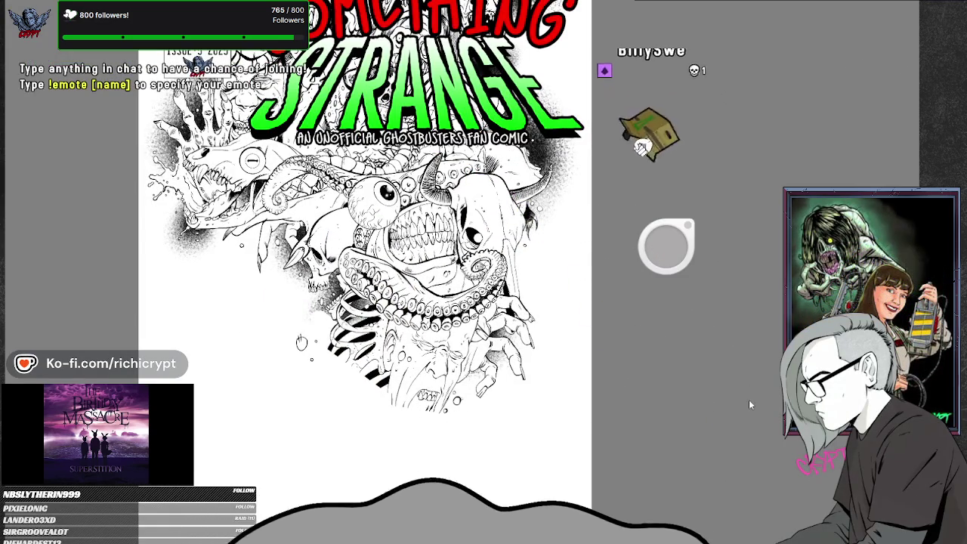
scroll(448, 357, down, 1)
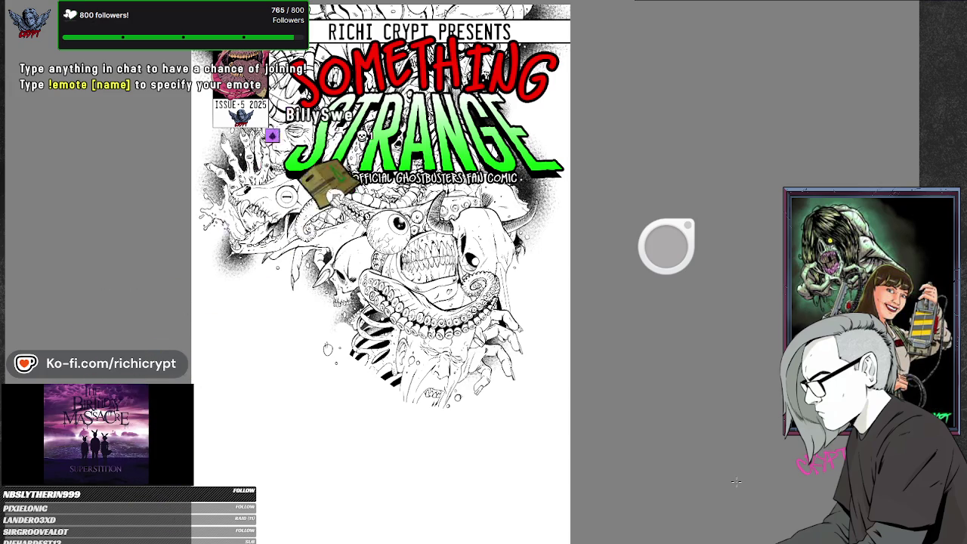
scroll(713, 465, down, 1)
scroll(713, 465, up, 1)
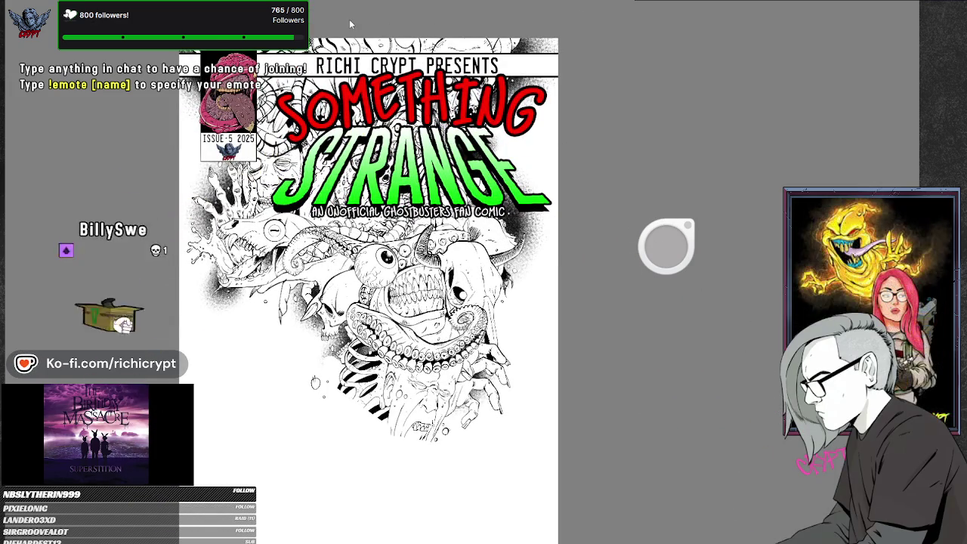
drag(403, 36, 379, 28)
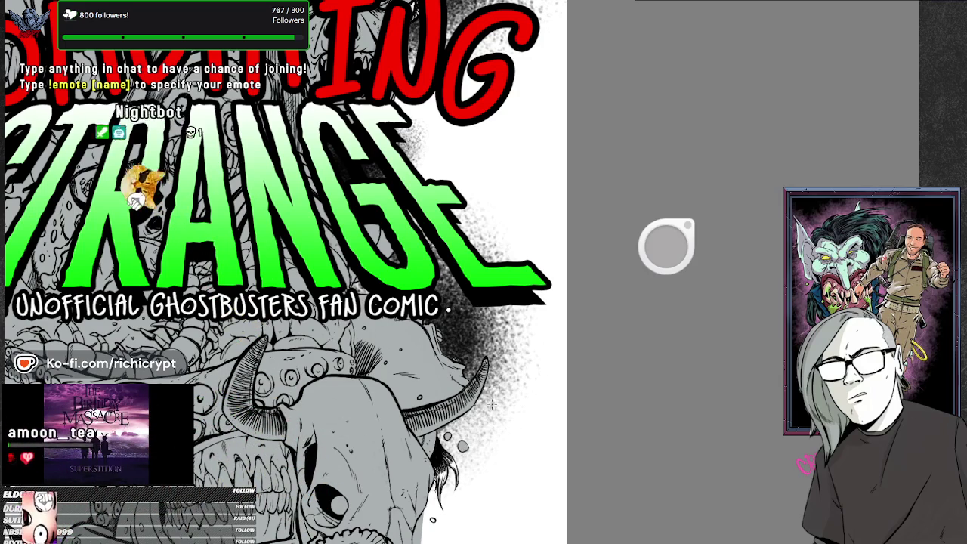
scroll(559, 408, down, 3)
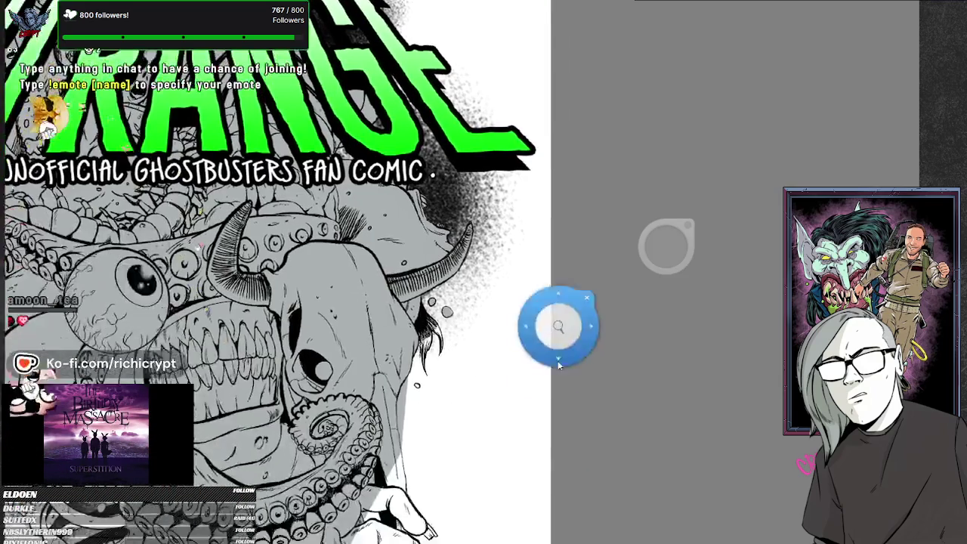
Pan from the title area down to the monster's grinning jaw and lower tentacles
scroll(550, 363, up, 1)
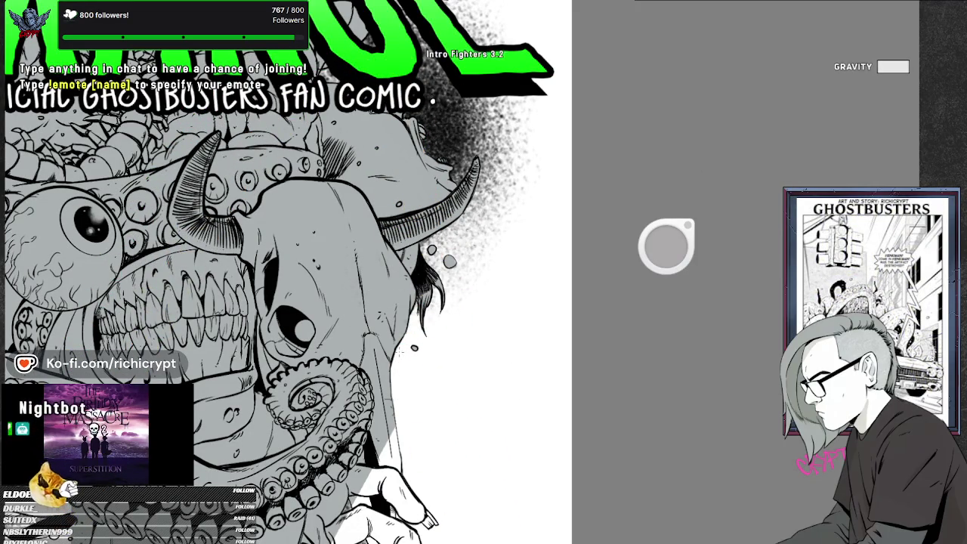
drag(471, 400, 488, 279)
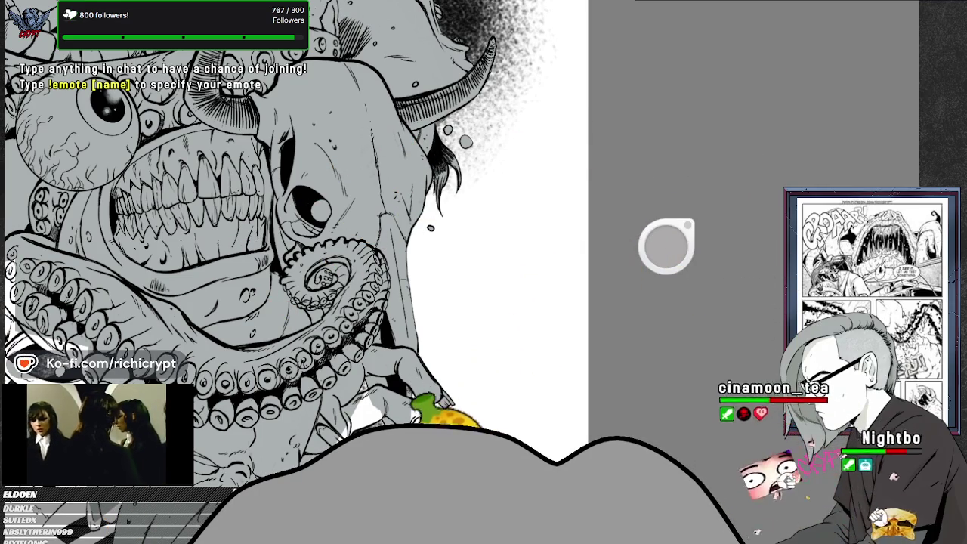
Move the view to the clawed hands and wrinkled face beneath the tentacles
scroll(302, 250, down, 2)
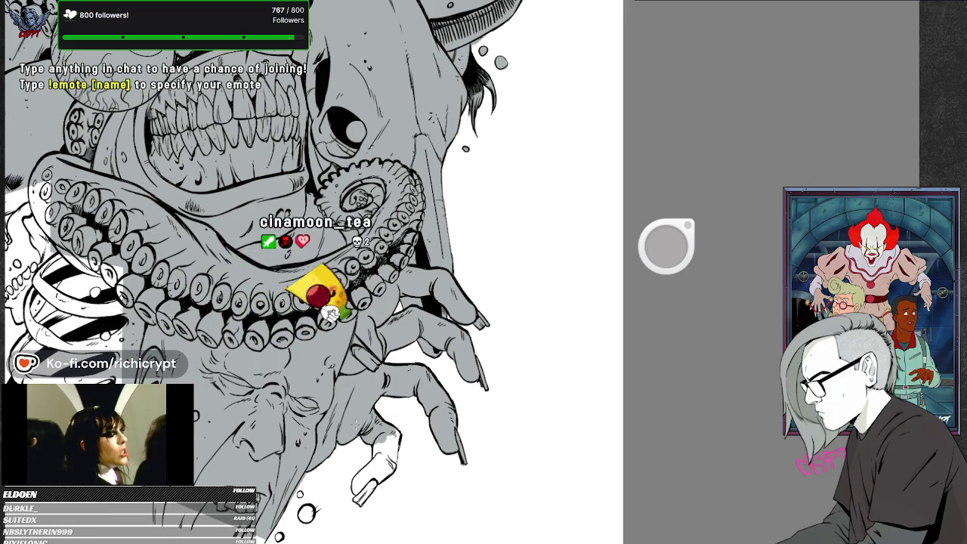
Center the view on the monster's wrinkled lower face and the striped ribcage beside it
drag(361, 196, 431, 109)
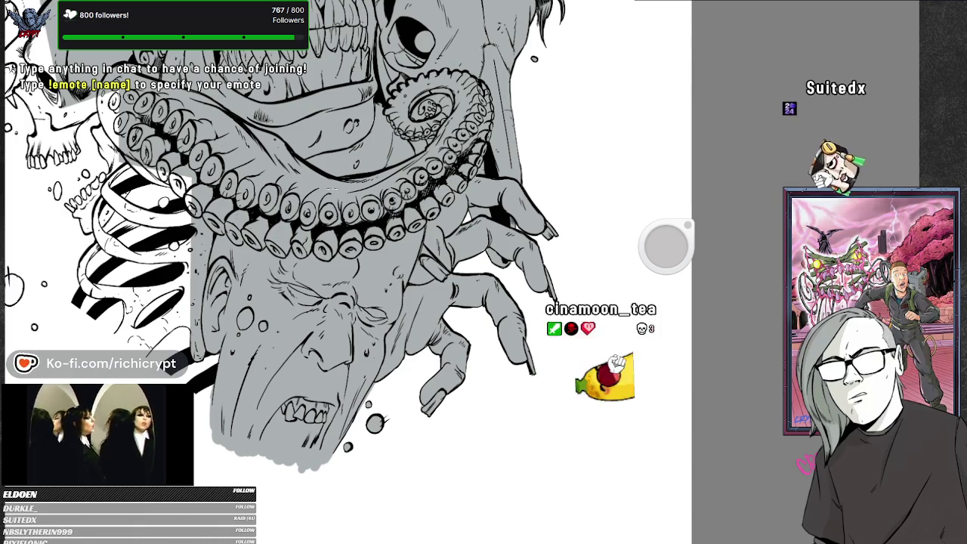
drag(347, 272, 428, 347)
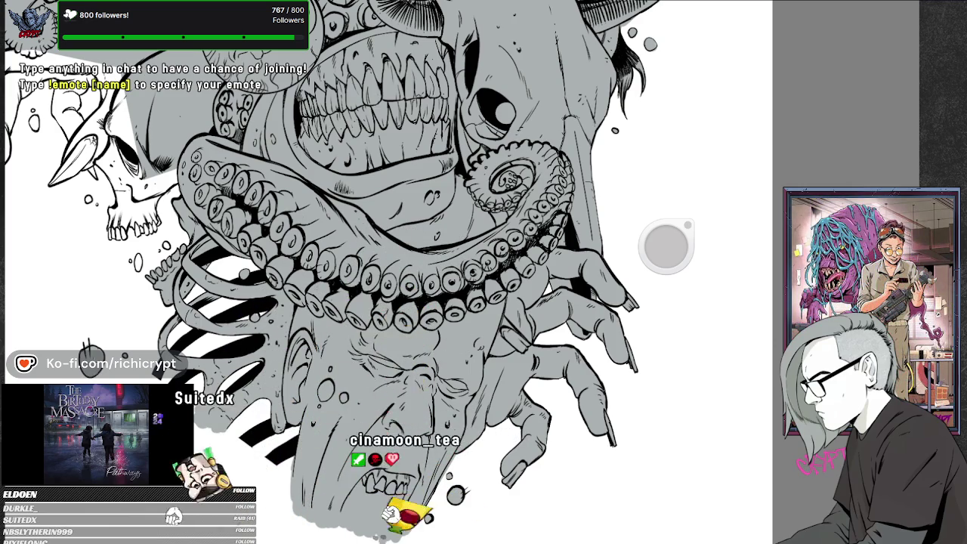
Pan and zoom up to the green title lettering and the skull and tentacles beneath it
drag(378, 173, 417, 204)
scroll(371, 302, down, 2)
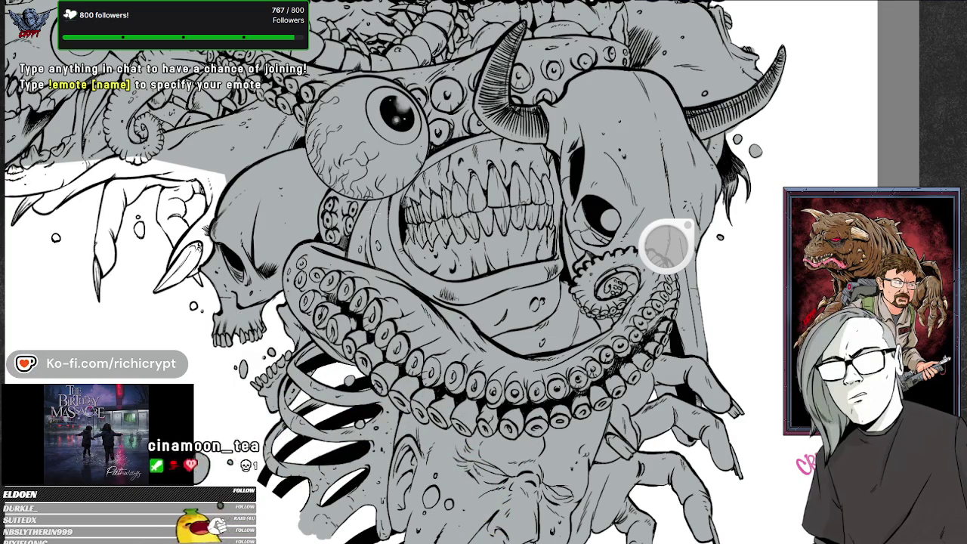
mouse_move(452, 310)
mouse_down()
mouse_move(444, 322)
mouse_move(666, 245)
mouse_up()
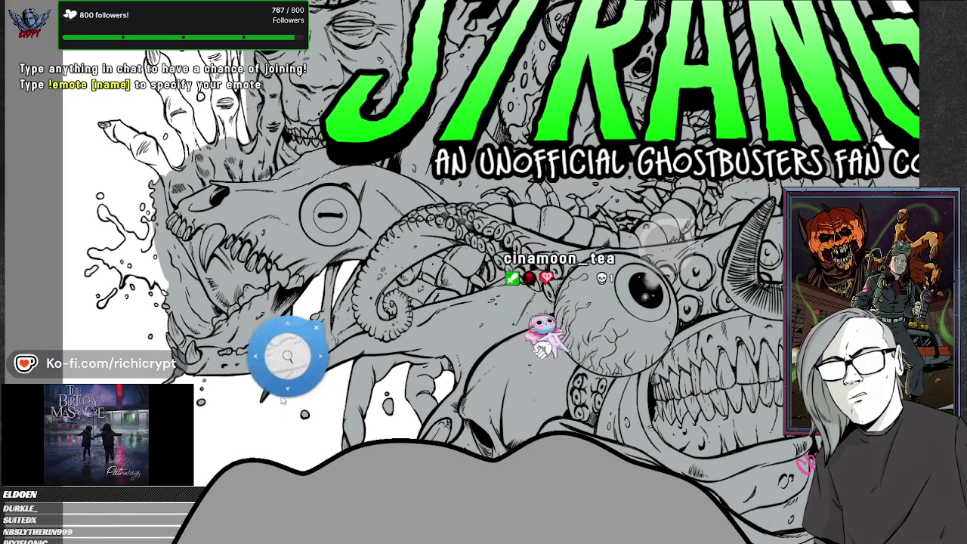
Shift the view left to the reaching hand and animal skull
drag(281, 346, 420, 385)
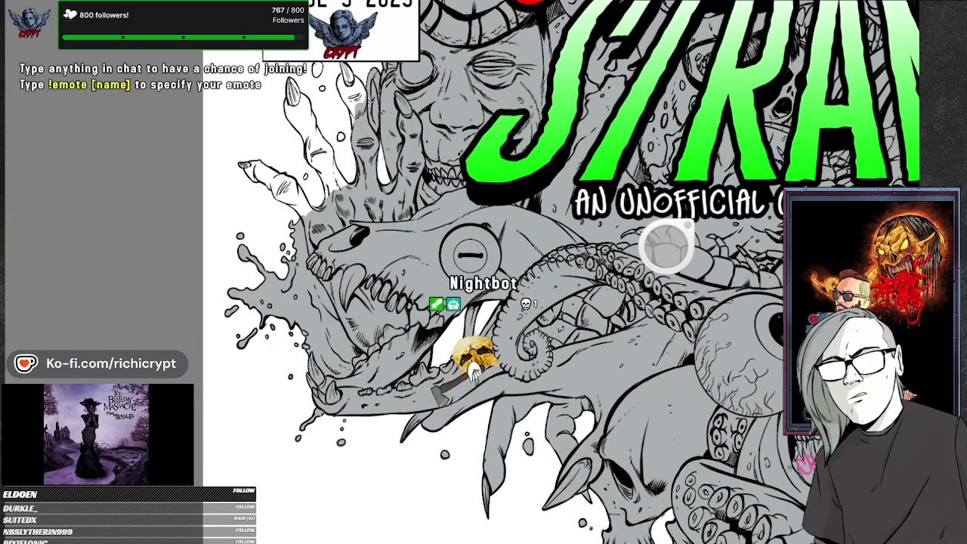
scroll(667, 244, up, 4)
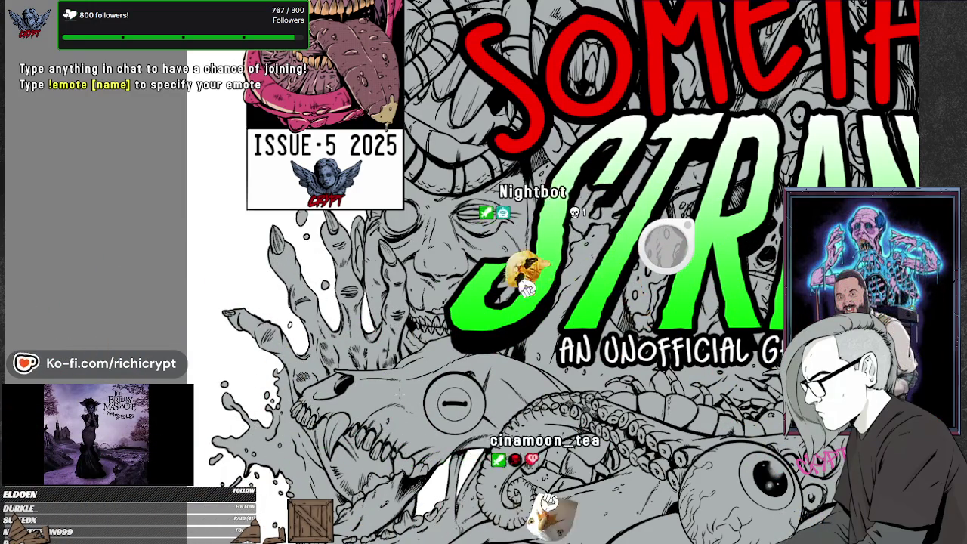
Zoom out until the entire cover fits the window with grey space around it
scroll(665, 241, down, 2)
scroll(665, 241, down, 2)
scroll(665, 242, down, 2)
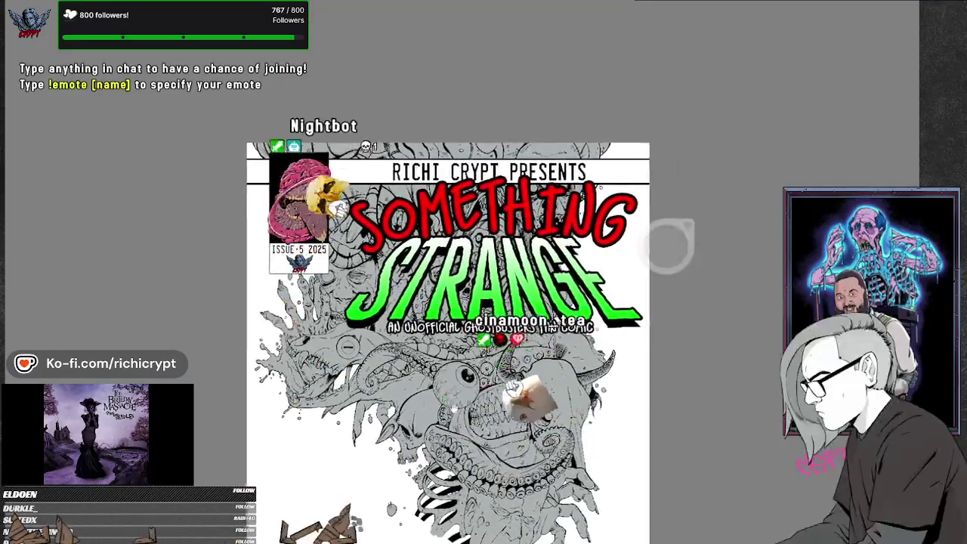
scroll(666, 244, down, 2)
scroll(666, 245, down, 1)
scroll(666, 245, down, 1)
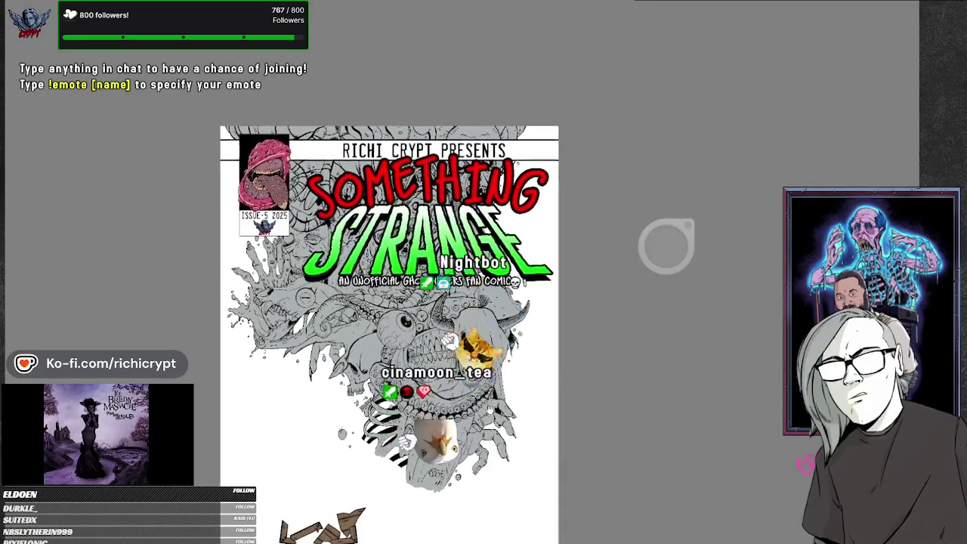
scroll(665, 245, down, 1)
scroll(666, 245, up, 3)
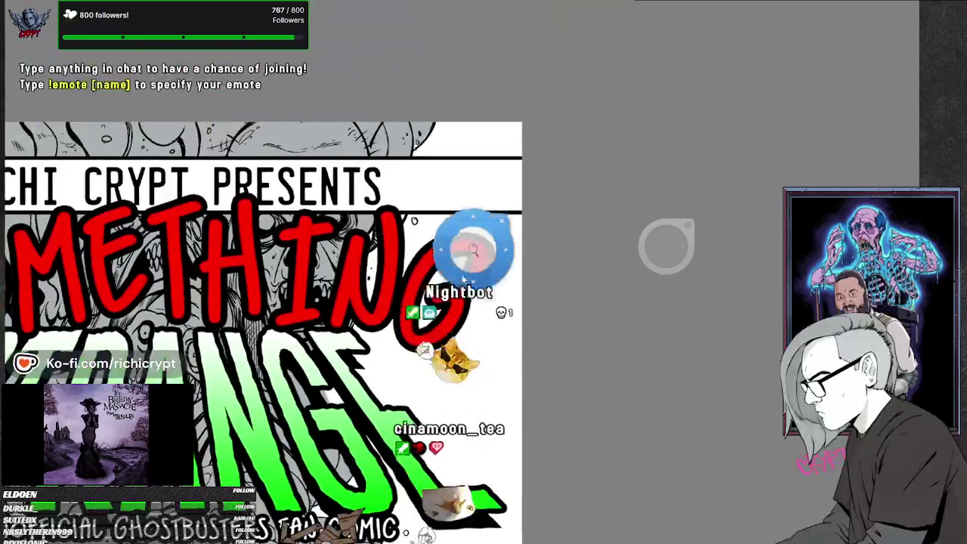
scroll(665, 244, up, 2)
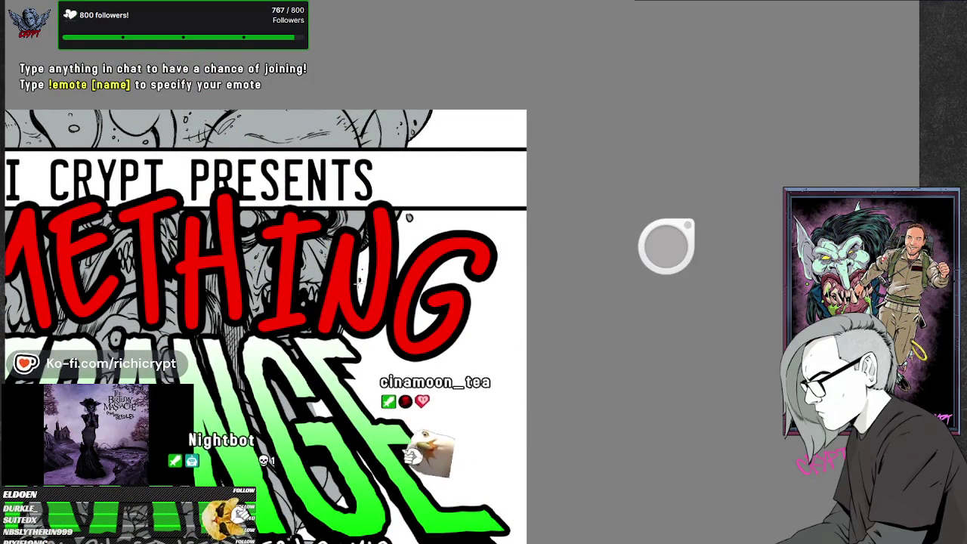
scroll(665, 245, down, 3)
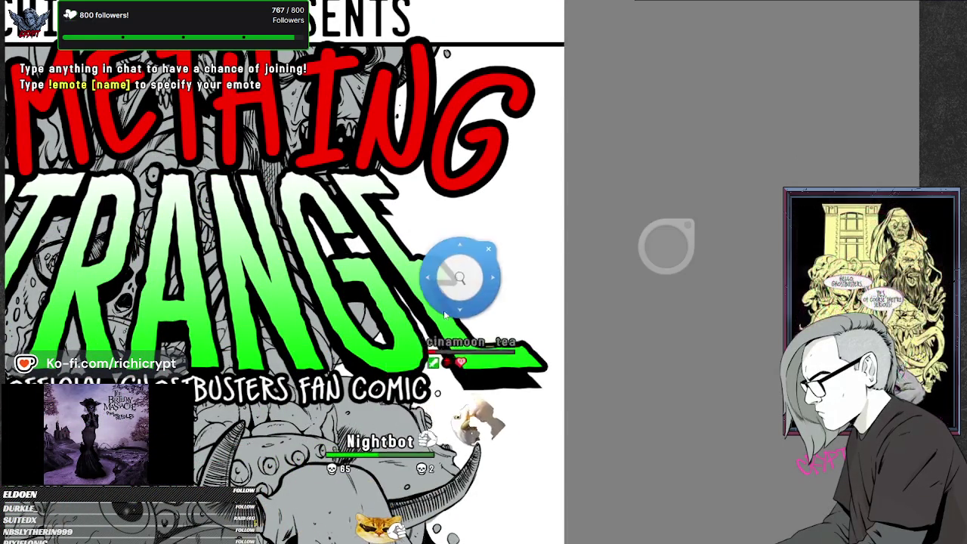
scroll(666, 245, down, 2)
scroll(666, 245, down, 1)
scroll(665, 245, down, 1)
scroll(666, 245, down, 1)
scroll(665, 245, down, 1)
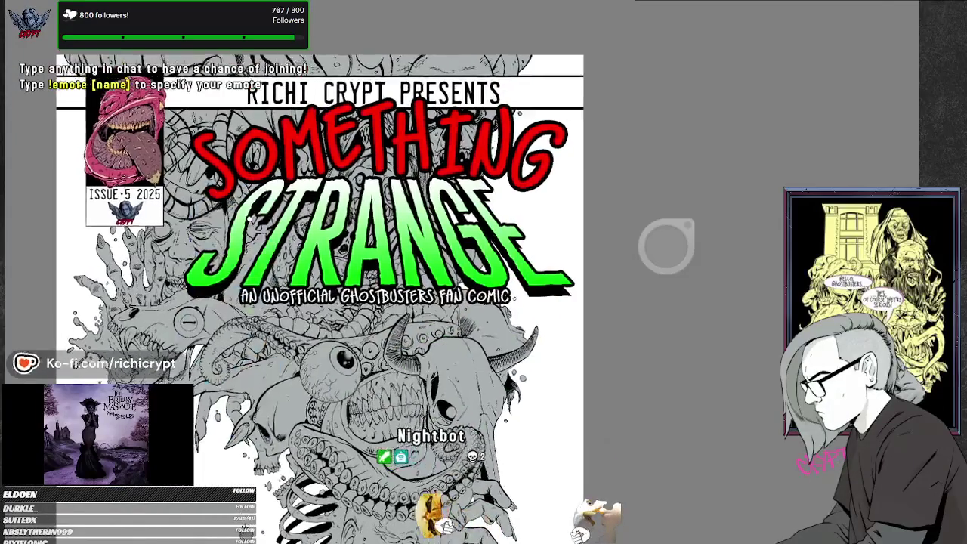
Zoom in and out around the monster's grey-toned face to find a working view
scroll(666, 245, up, 5)
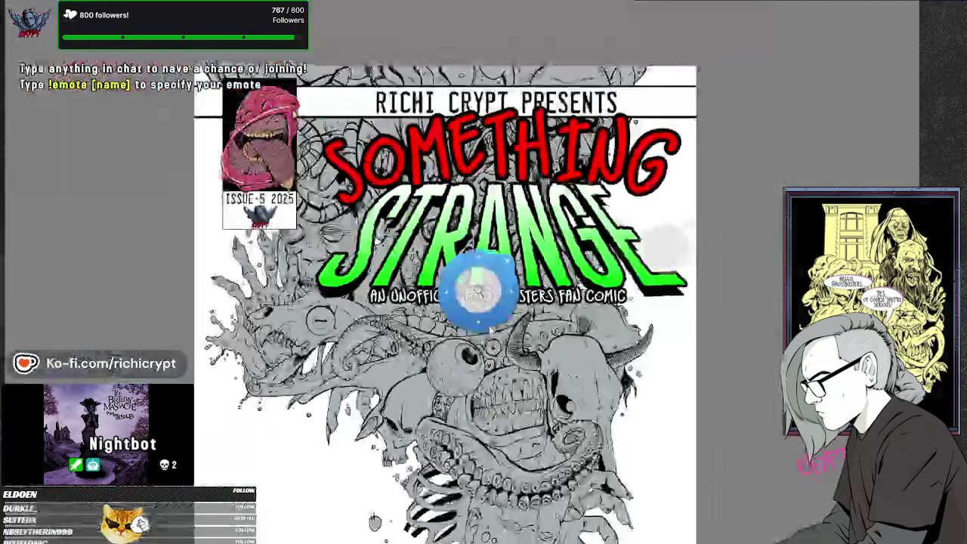
scroll(499, 264, down, 3)
scroll(499, 264, down, 1)
scroll(444, 170, up, 1)
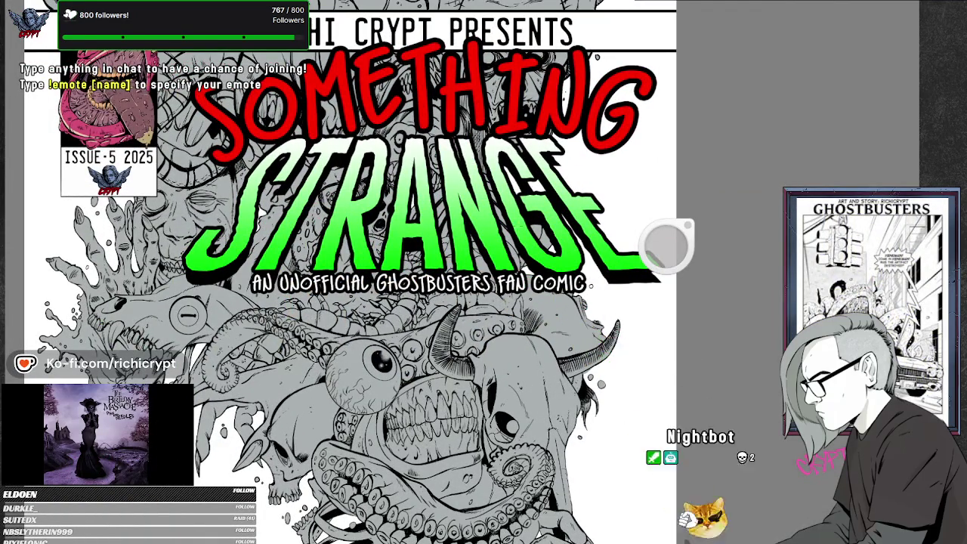
scroll(484, 269, down, 2)
scroll(442, 378, up, 1)
scroll(442, 378, up, 1)
scroll(441, 378, up, 1)
scroll(442, 378, up, 1)
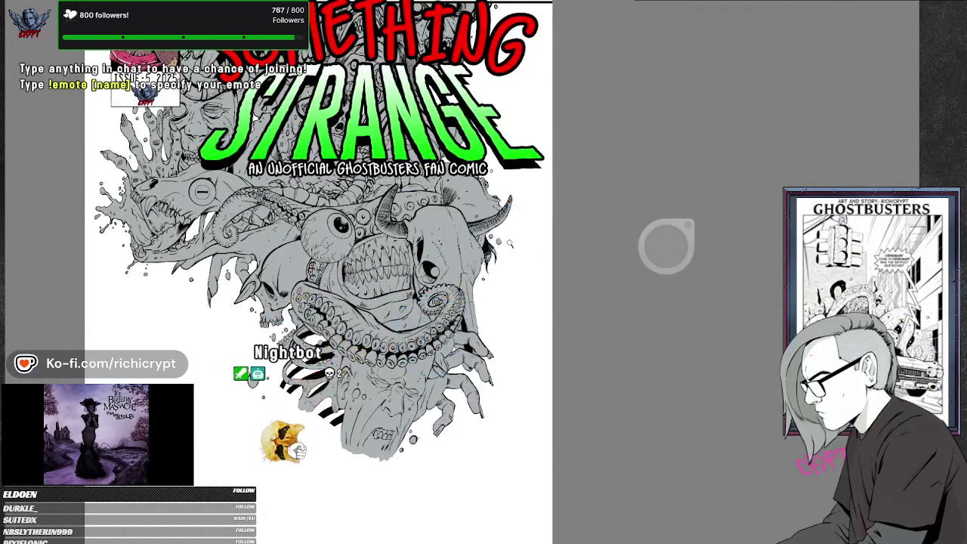
scroll(496, 249, up, 2)
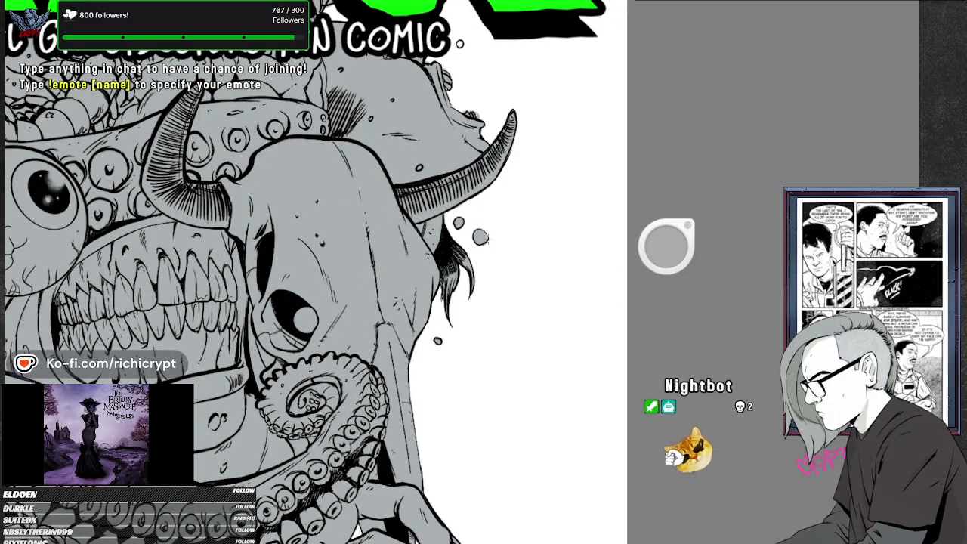
Pan down to the white inked ghost trap beneath the monster, then zoom out
scroll(551, 188, down, 3)
scroll(520, 319, down, 2)
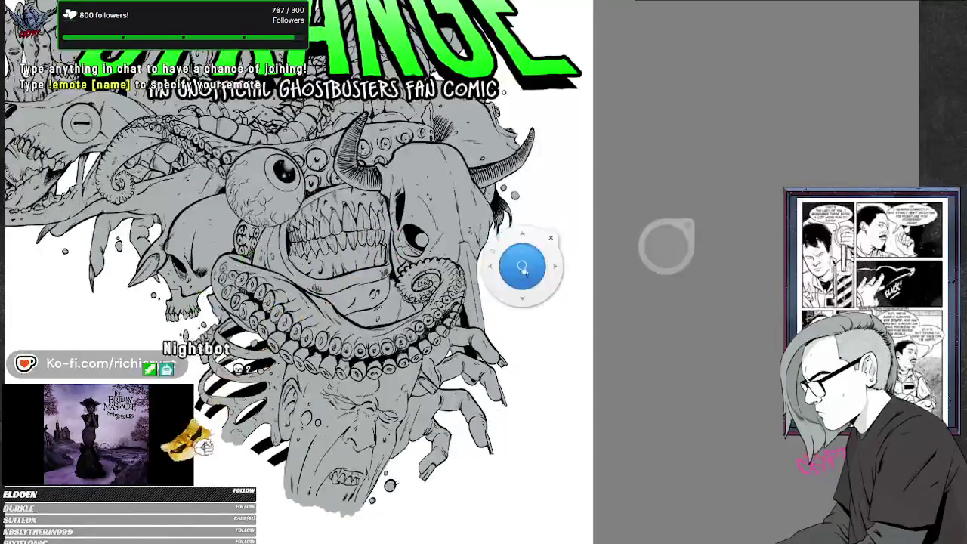
scroll(520, 319, up, 1)
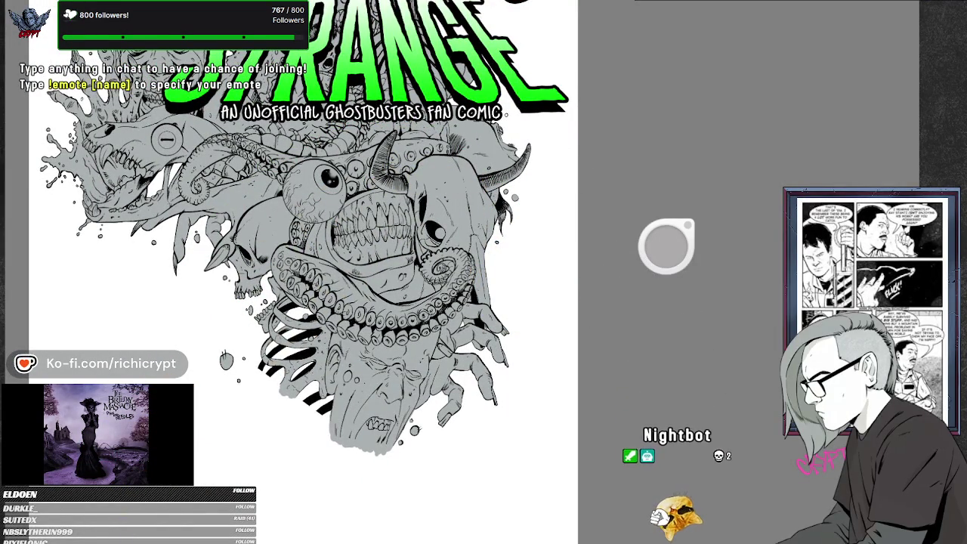
scroll(436, 311, up, 2)
scroll(436, 311, up, 1)
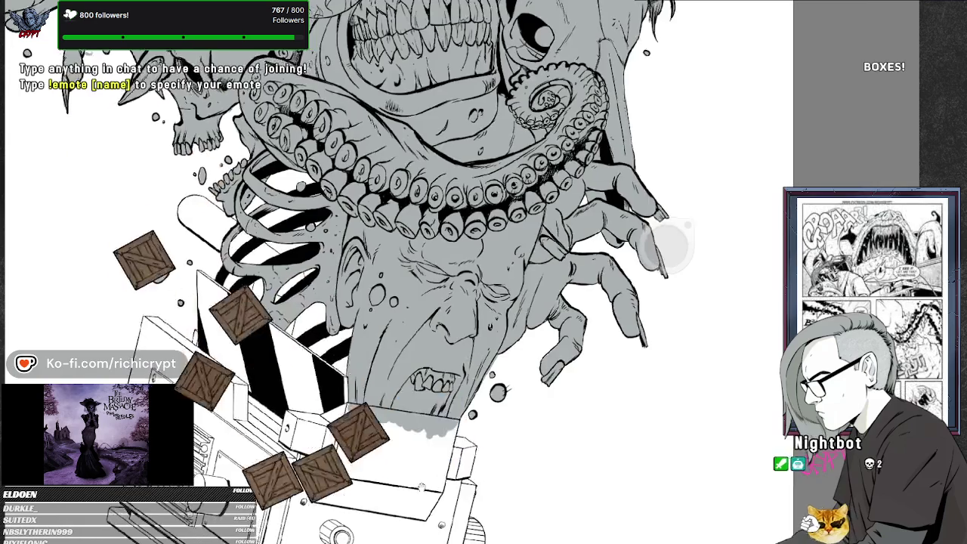
drag(446, 325, 566, 198)
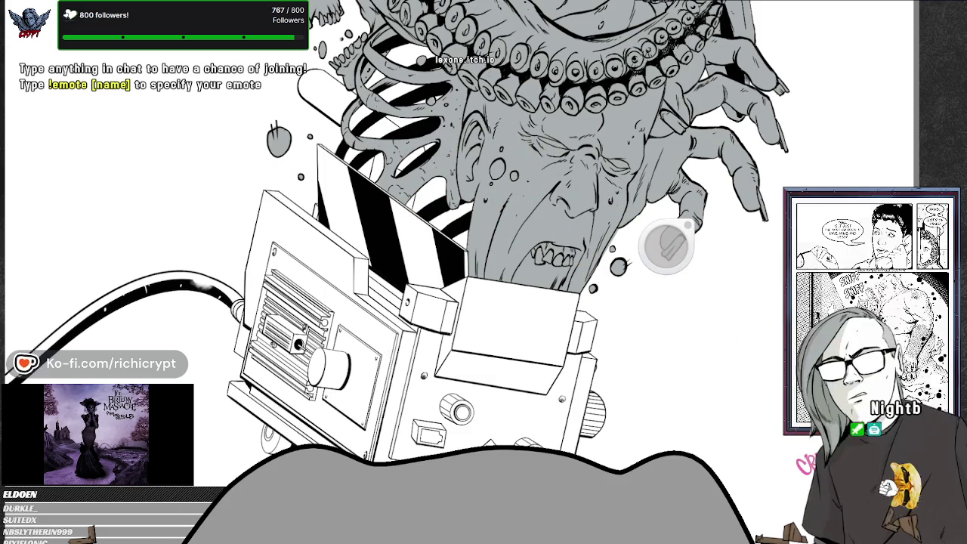
key(ctrl+minus)
key(ctrl+minus)
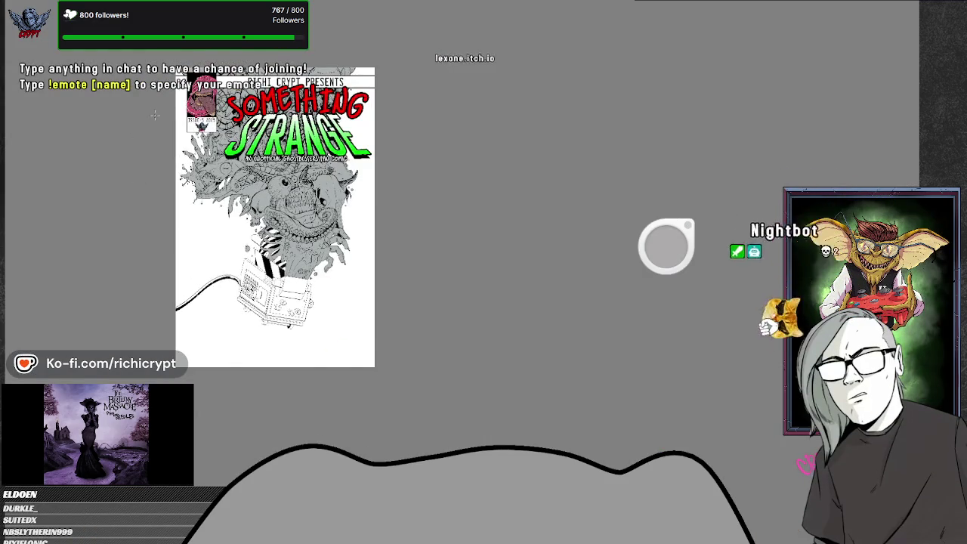
Zoom in so the whole cover shows the title and monster together at a larger size
scroll(155, 115, up, 1)
scroll(249, 115, up, 1)
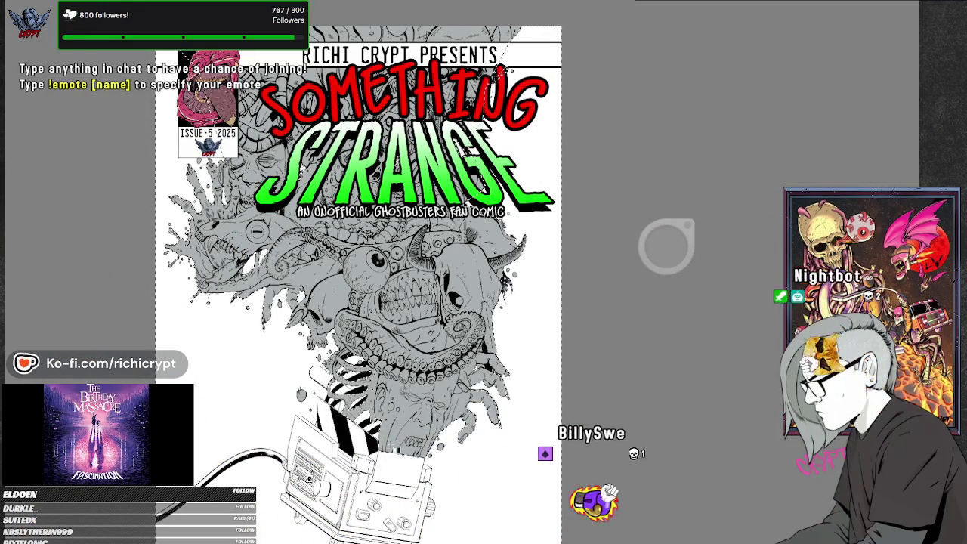
Try horizontal gradients across the monster artwork, undoing each attempt to refine the shading
drag(358, 399, 561, 399)
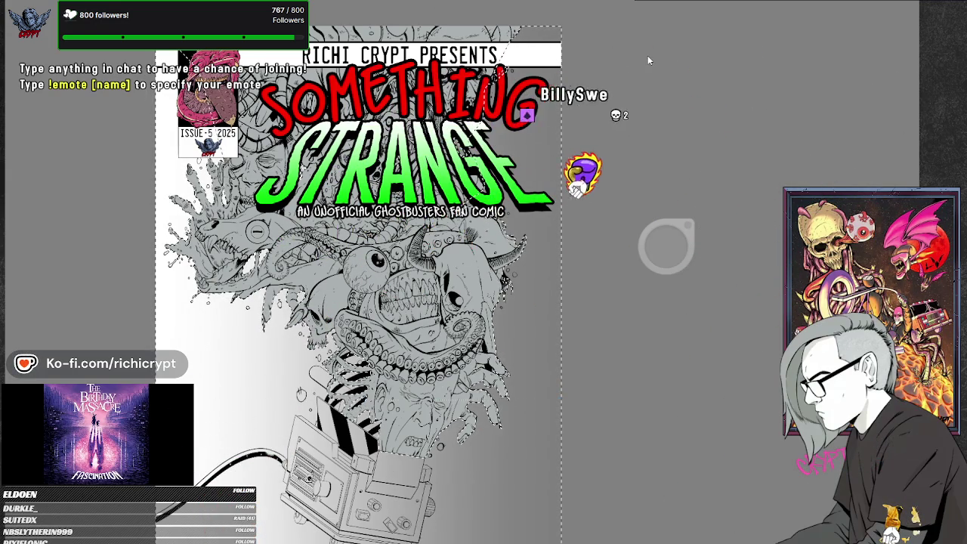
key(ctrl+z)
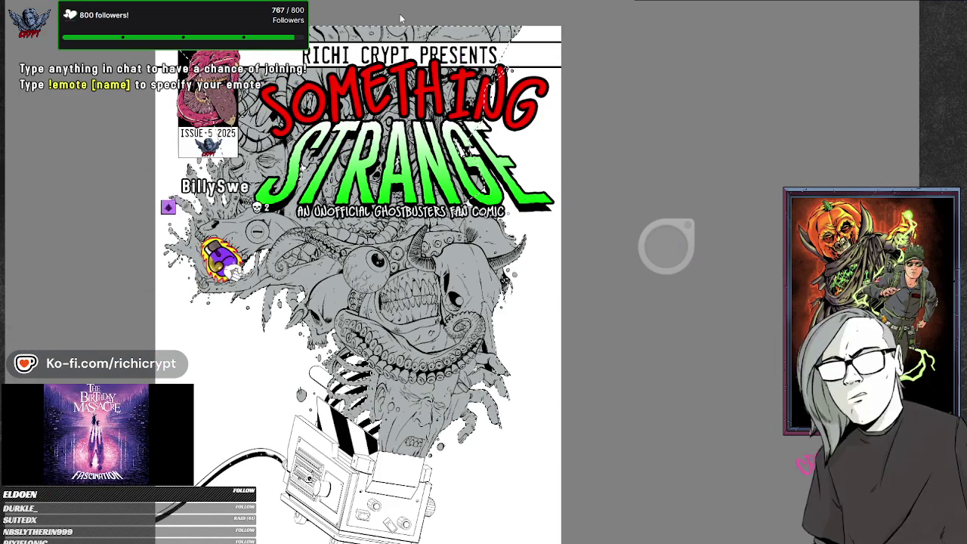
drag(162, 283, 526, 282)
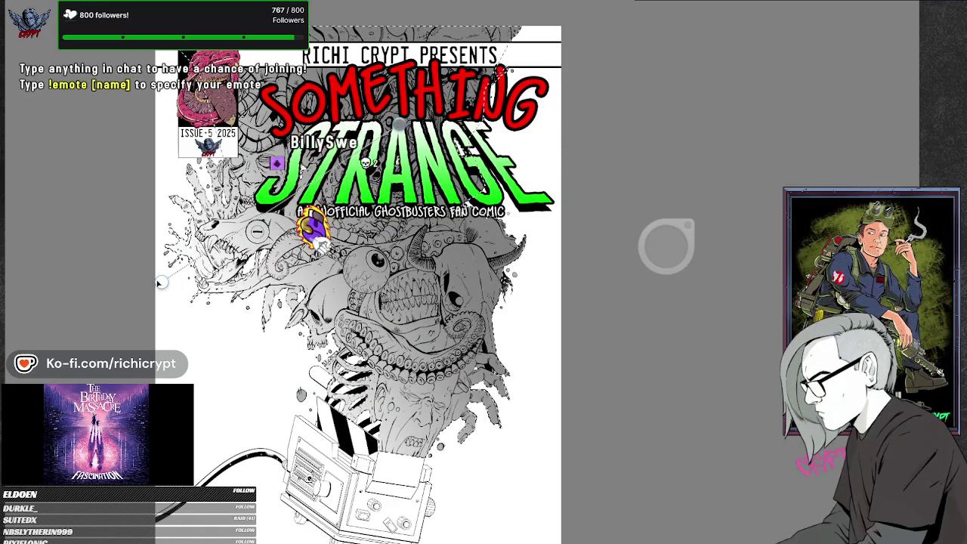
key(ctrl+z)
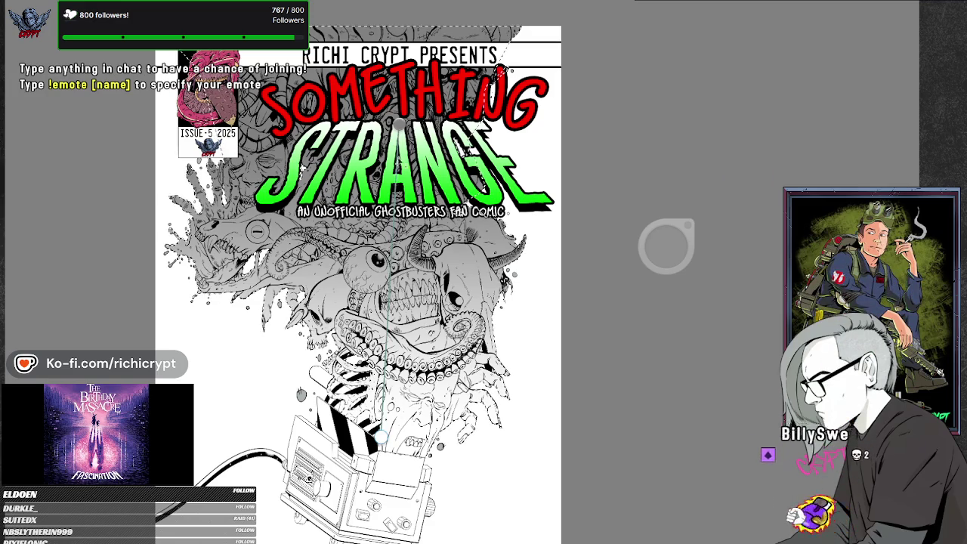
scroll(399, 363, down, 1)
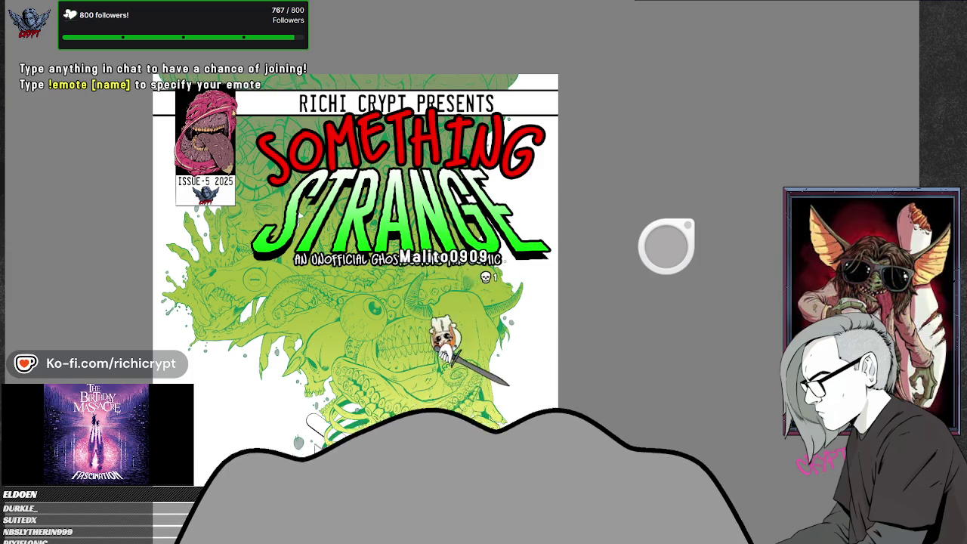
Shift the cover upward to bring the green monster under the SOMETHING STRANGE title into view
drag(500, 524, 509, 482)
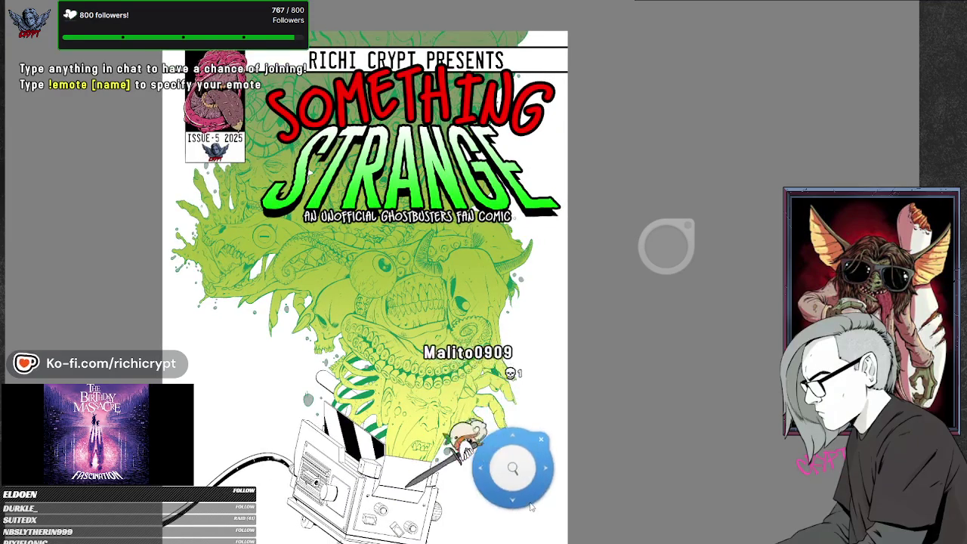
Zoom in on the monster's eyeball, grinning teeth, horn and tentacles
scroll(441, 400, up, 1)
scroll(441, 401, up, 1)
scroll(383, 400, up, 1)
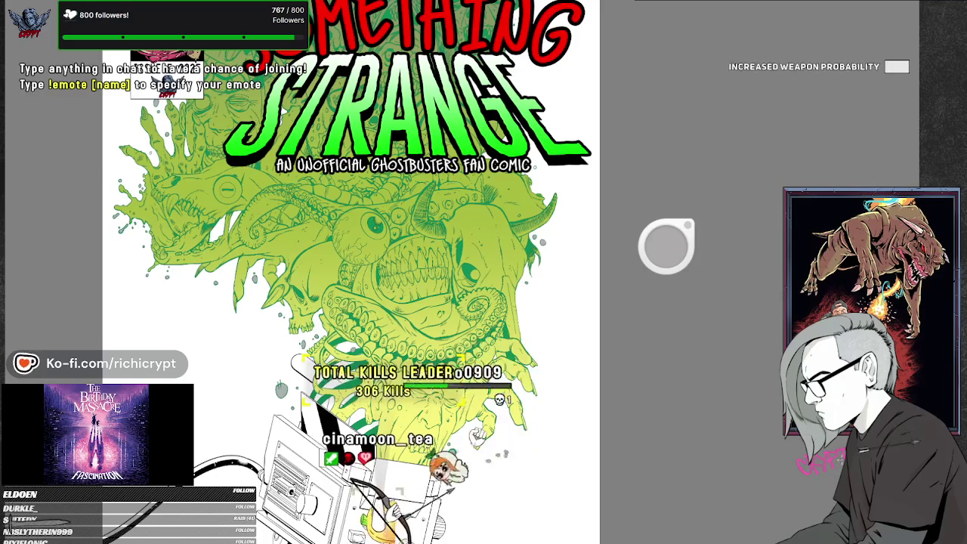
scroll(391, 257, up, 3)
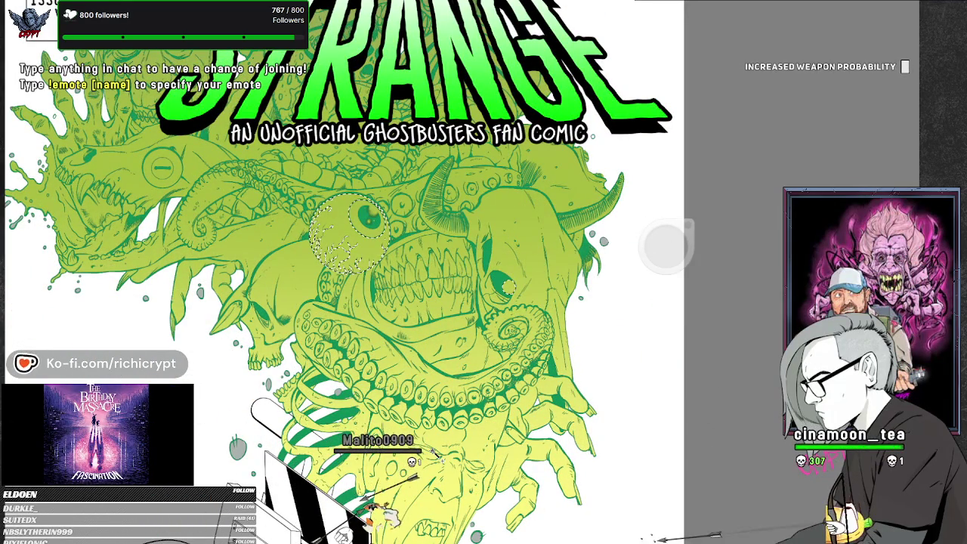
Select all the line art, deselect it, then refocus the view on the lower face and ribs
click(665, 245)
click(665, 246)
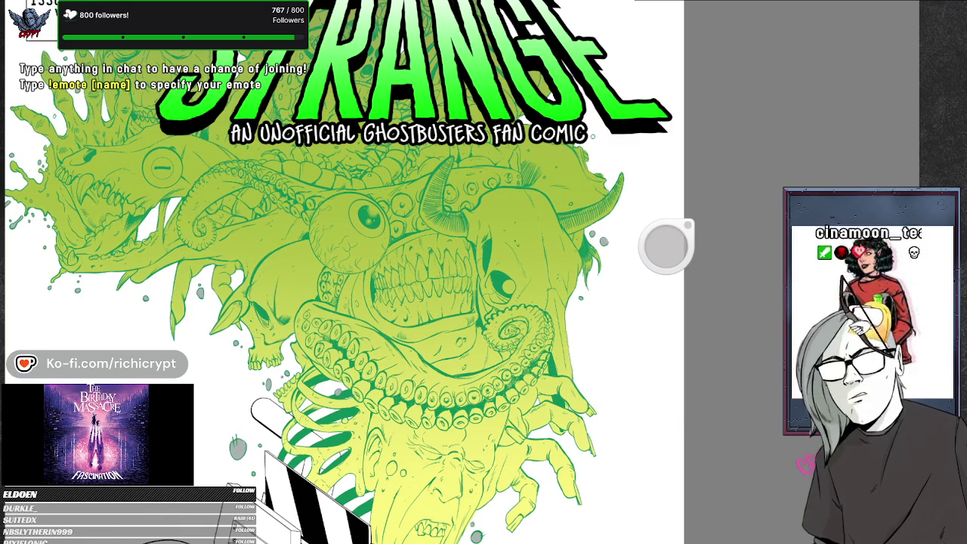
mouse_move(444, 398)
mouse_down()
mouse_move(454, 411)
mouse_move(443, 411)
mouse_up()
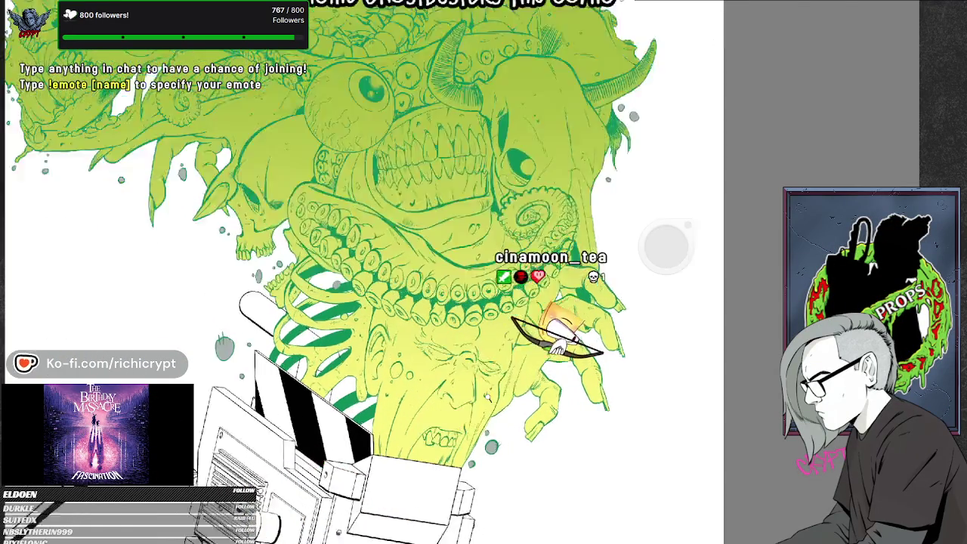
drag(442, 414, 446, 361)
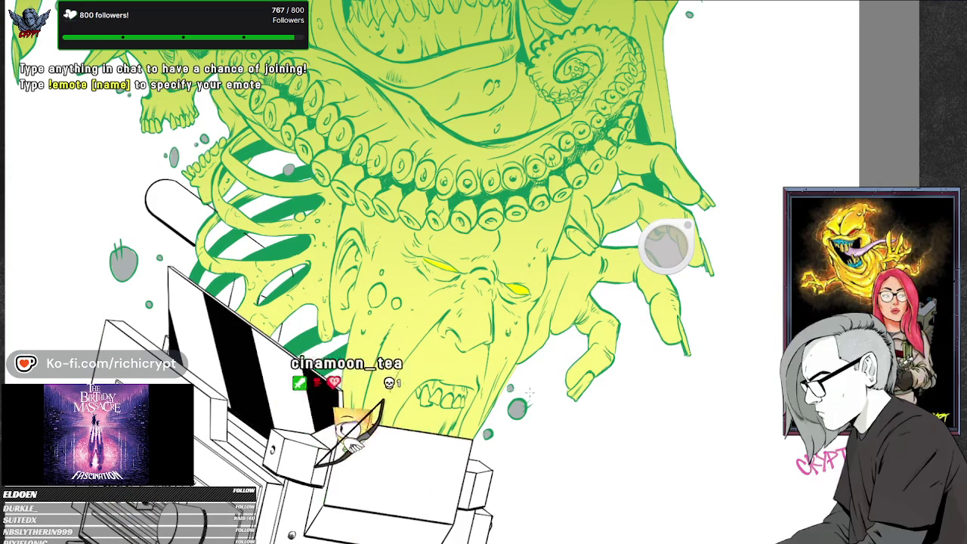
Zoom in on the lower face to colour its eye glowing yellow
scroll(528, 391, down, 5)
scroll(509, 250, down, 2)
scroll(509, 250, up, 1)
scroll(510, 250, down, 3)
scroll(523, 253, up, 4)
scroll(523, 253, up, 1)
scroll(492, 263, up, 1)
scroll(492, 244, up, 1)
scroll(453, 325, up, 1)
scroll(452, 325, up, 1)
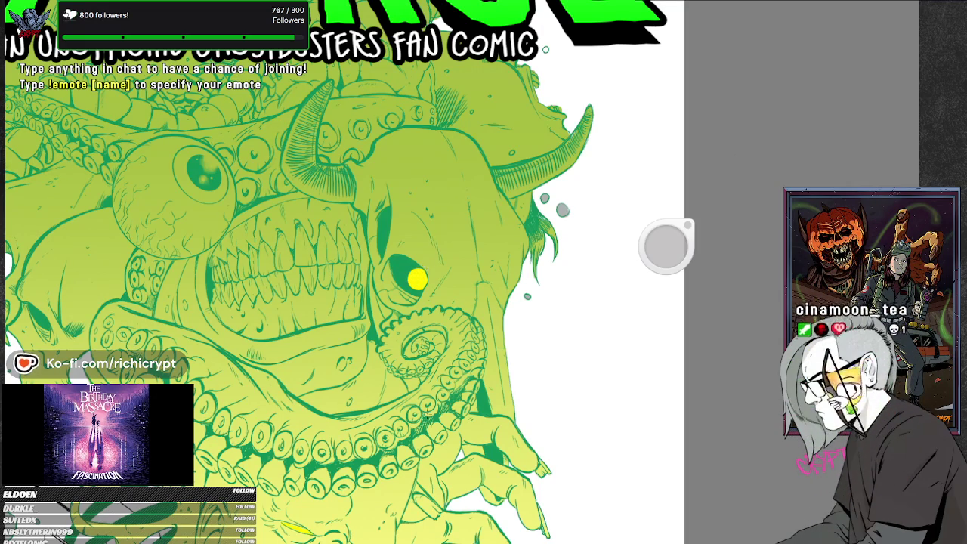
Adjust the zoom to colour the horned skull's eye and big eyeball yellow
scroll(380, 380, down, 2)
scroll(438, 339, down, 1)
scroll(428, 380, down, 1)
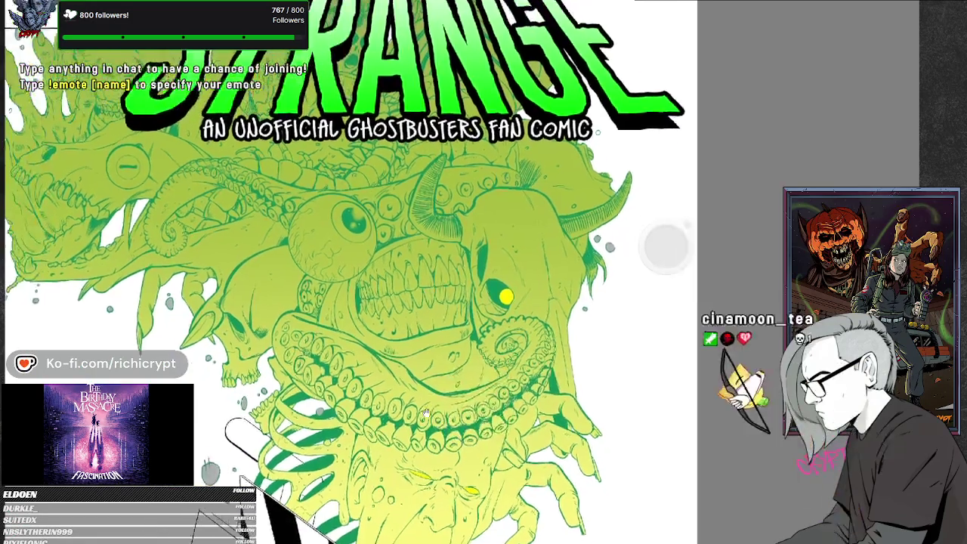
scroll(426, 412, up, 1)
scroll(317, 338, up, 1)
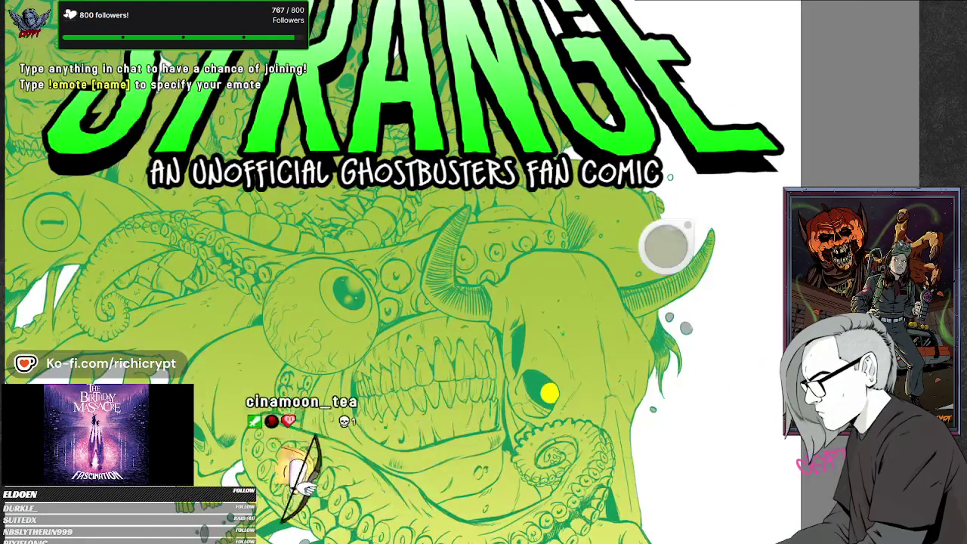
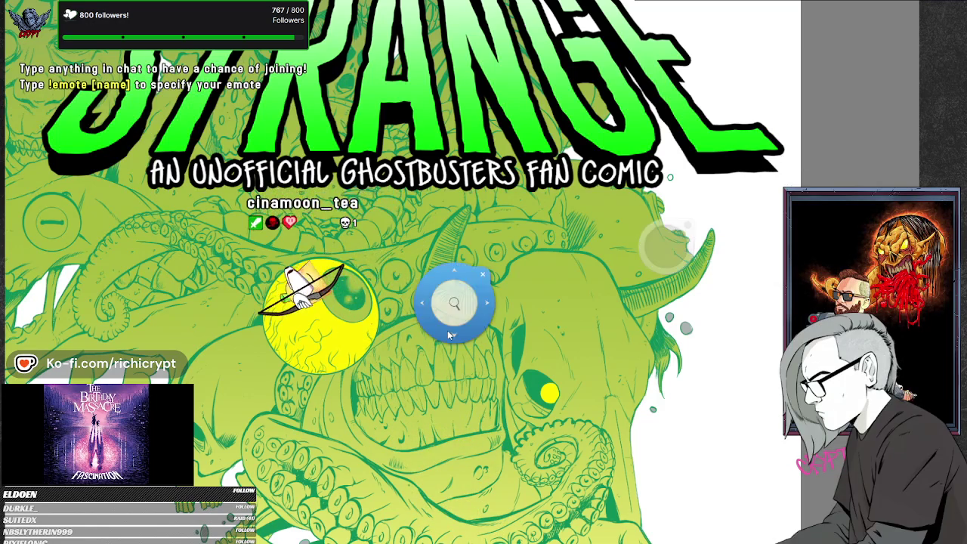
Bring the whole comic cover into view at once
alt+click(442, 302)
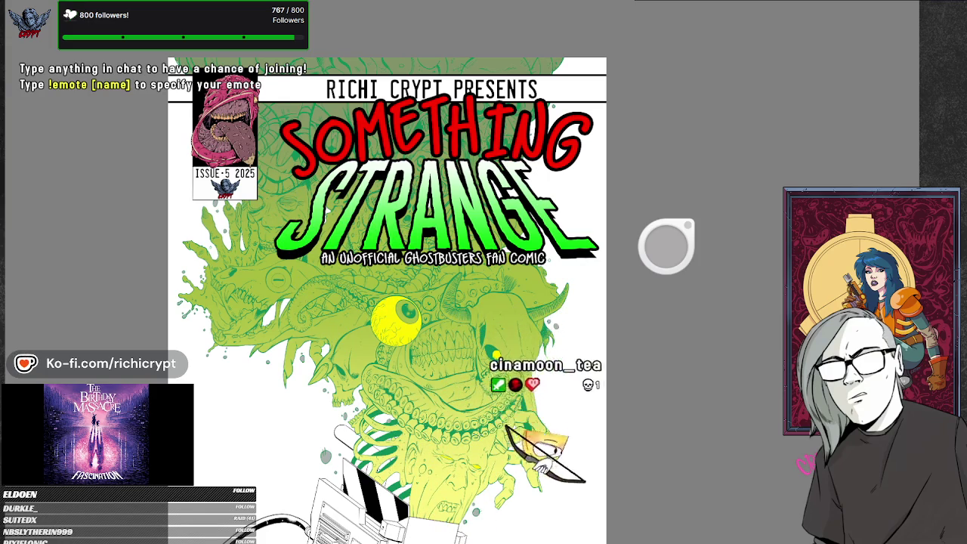
scroll(323, 311, up, 3)
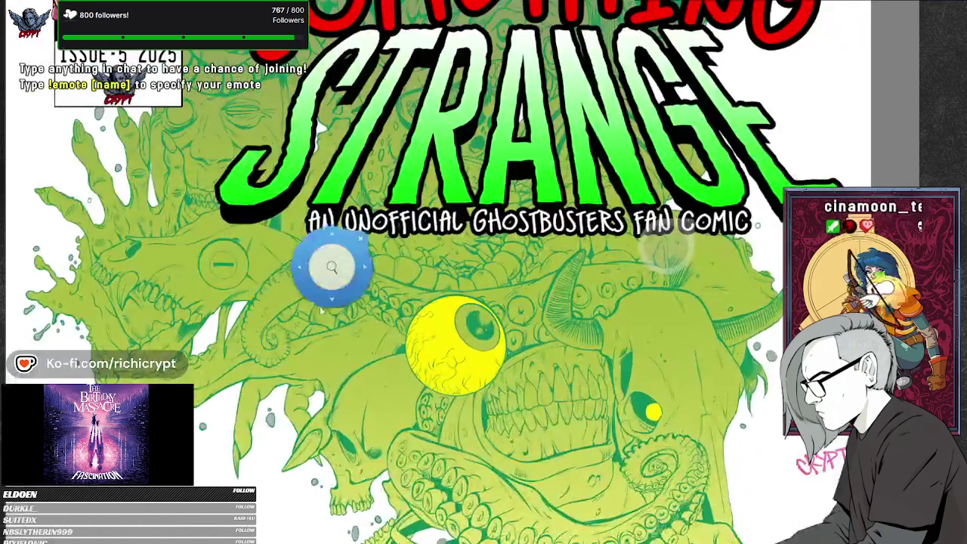
scroll(323, 311, up, 2)
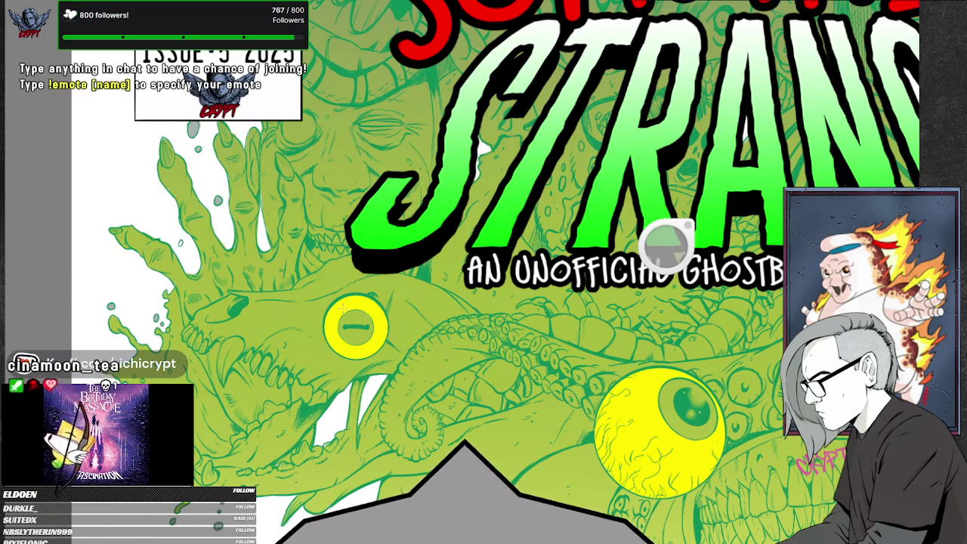
click(472, 270)
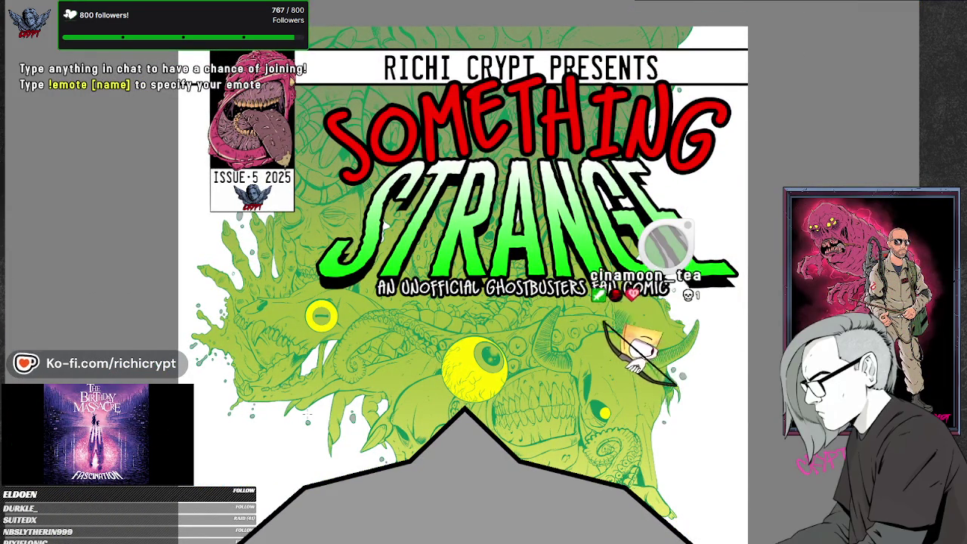
Zoom in and out for a closer look at the STRANGE title
click(313, 222)
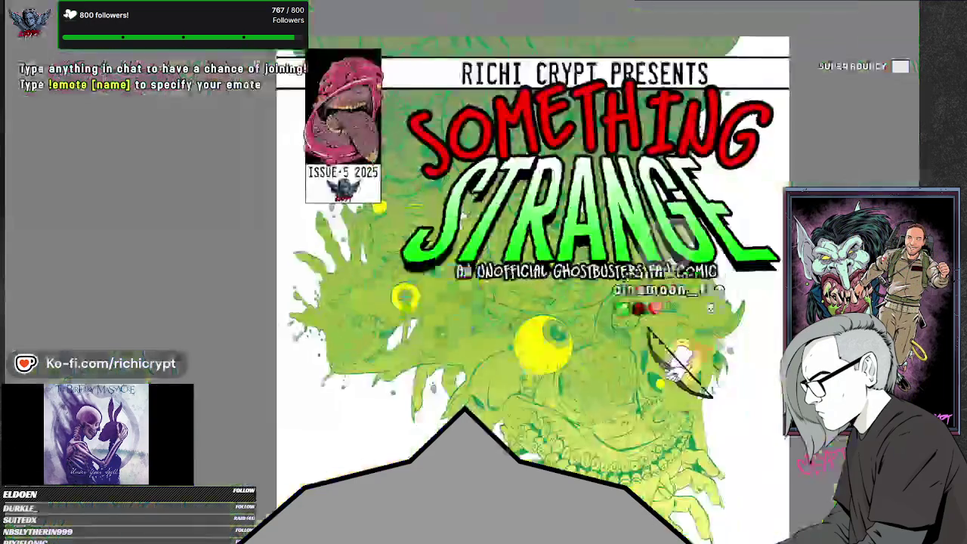
scroll(355, 219, down, 5)
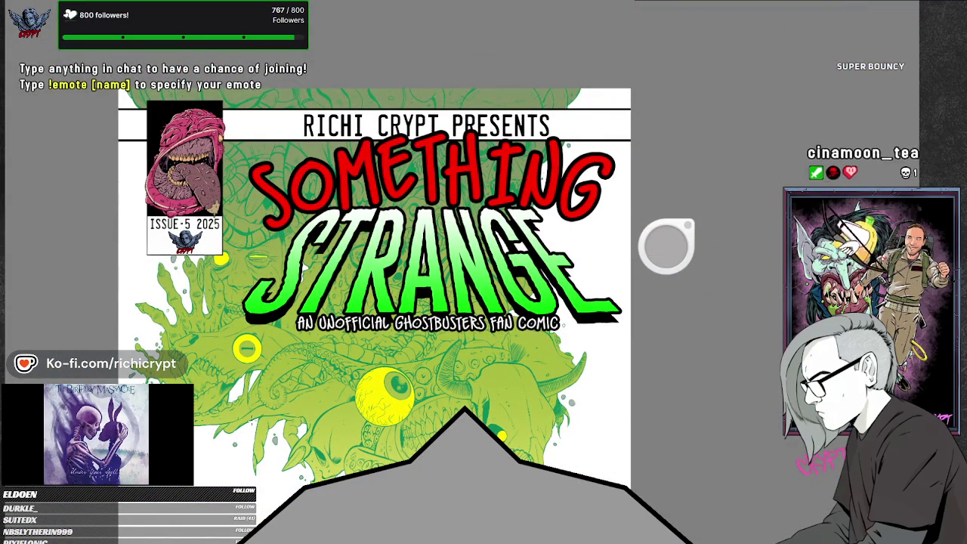
scroll(448, 224, up, 5)
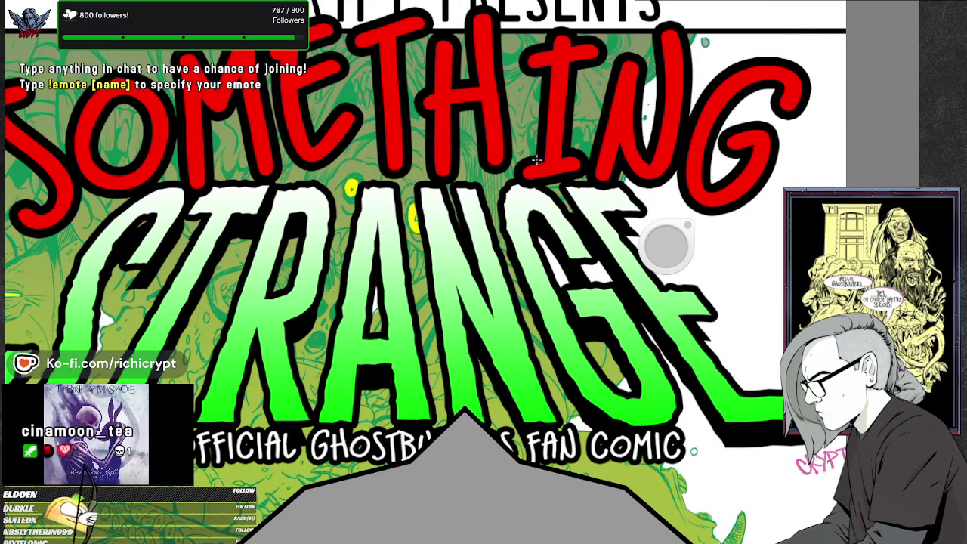
scroll(507, 171, down, 5)
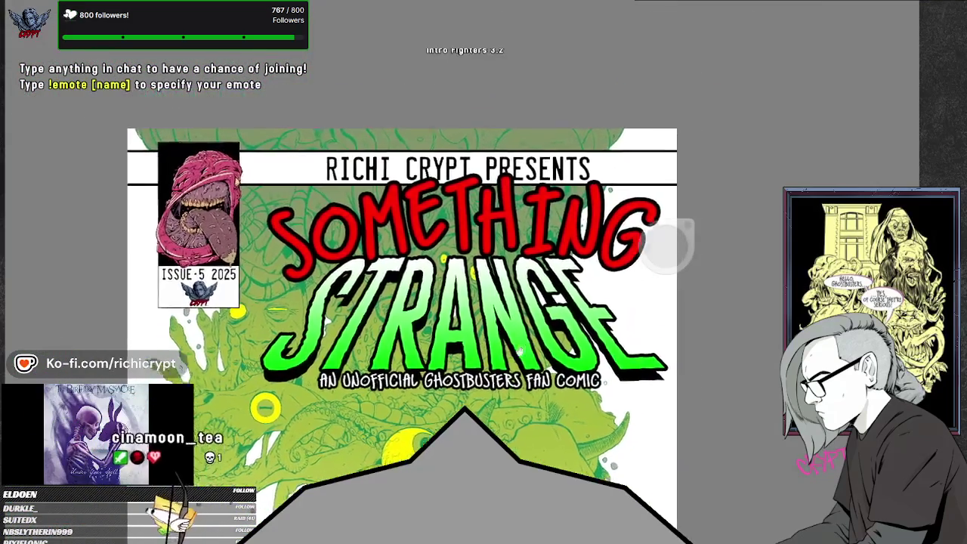
scroll(518, 352, up, 2)
scroll(499, 321, up, 3)
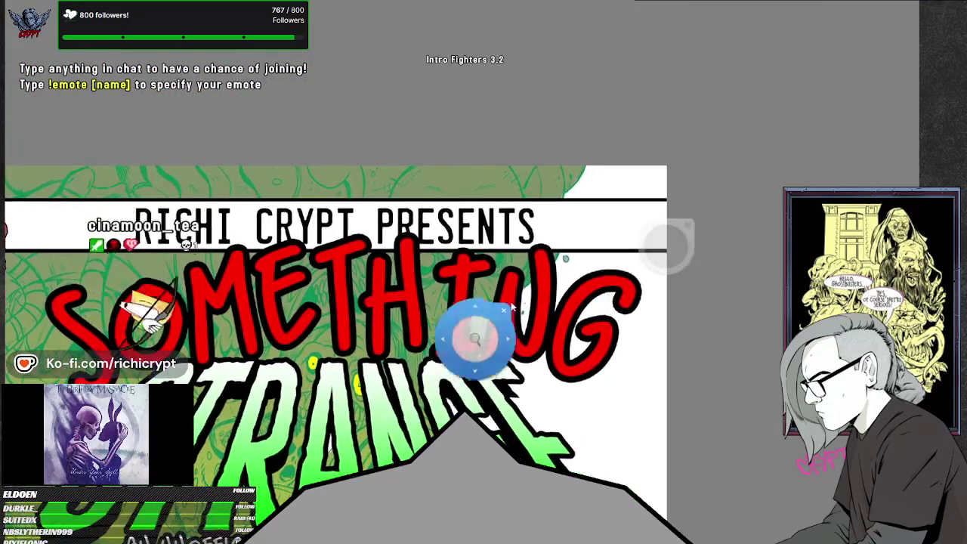
scroll(498, 321, up, 2)
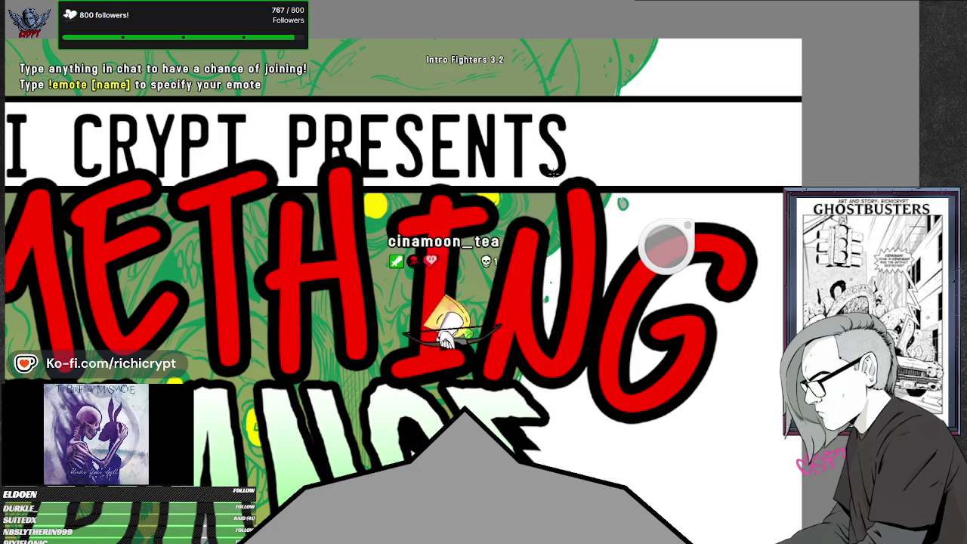
scroll(491, 340, down, 4)
scroll(485, 358, down, 2)
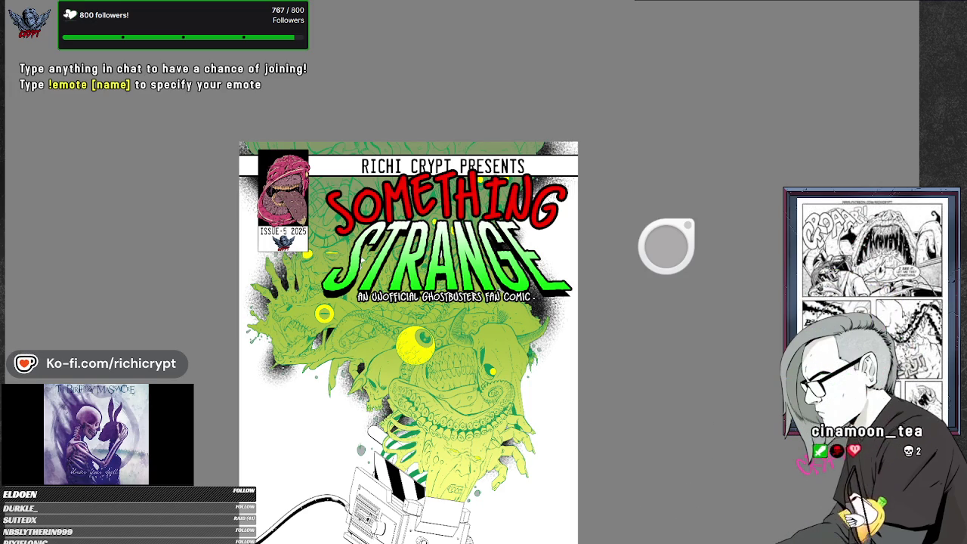
Pan the cover up and left and zoom in on the green creature
drag(576, 453, 507, 391)
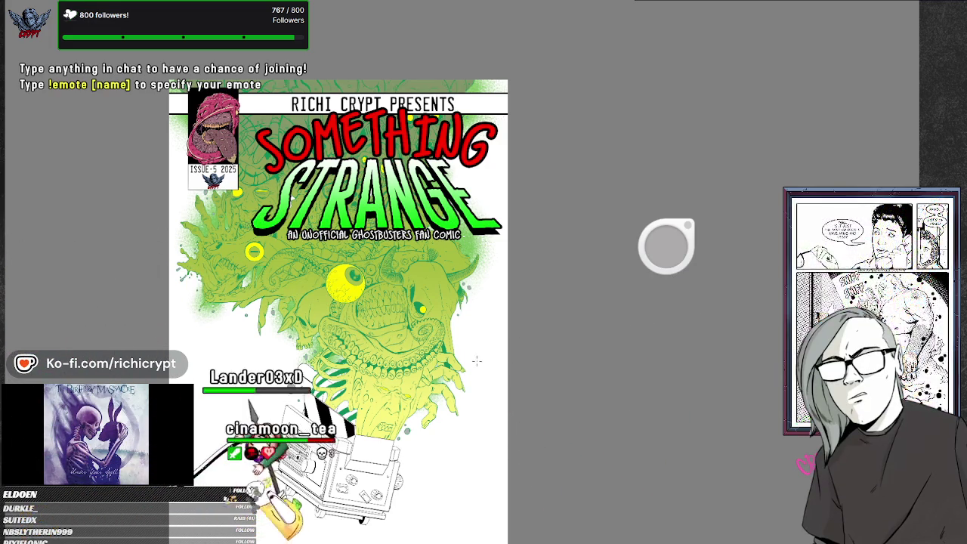
scroll(477, 310, up, 3)
mouse_move(478, 310)
mouse_down()
mouse_move(478, 364)
mouse_move(472, 336)
mouse_up()
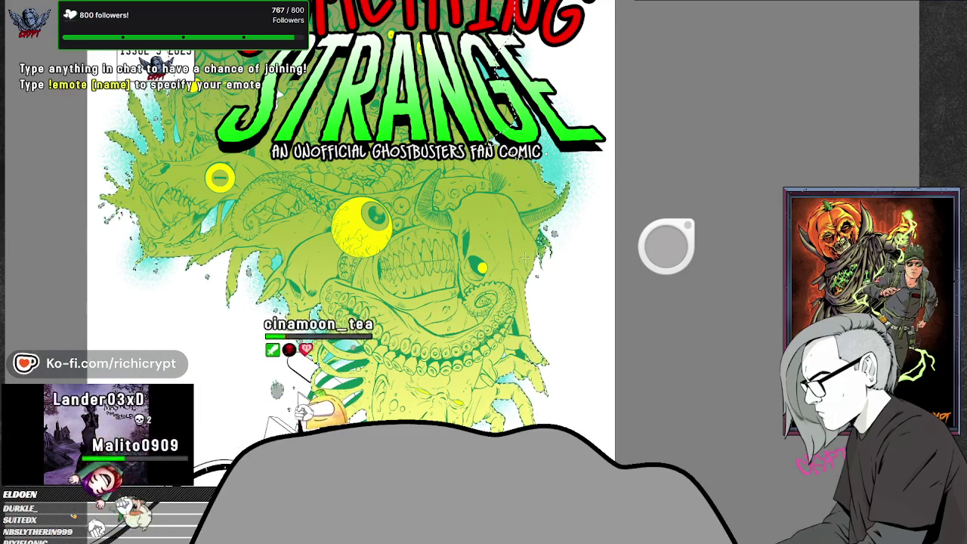
Fit the full cover page in view with Ctrl+0, then fine-tune the zoom
scroll(566, 250, down, 1)
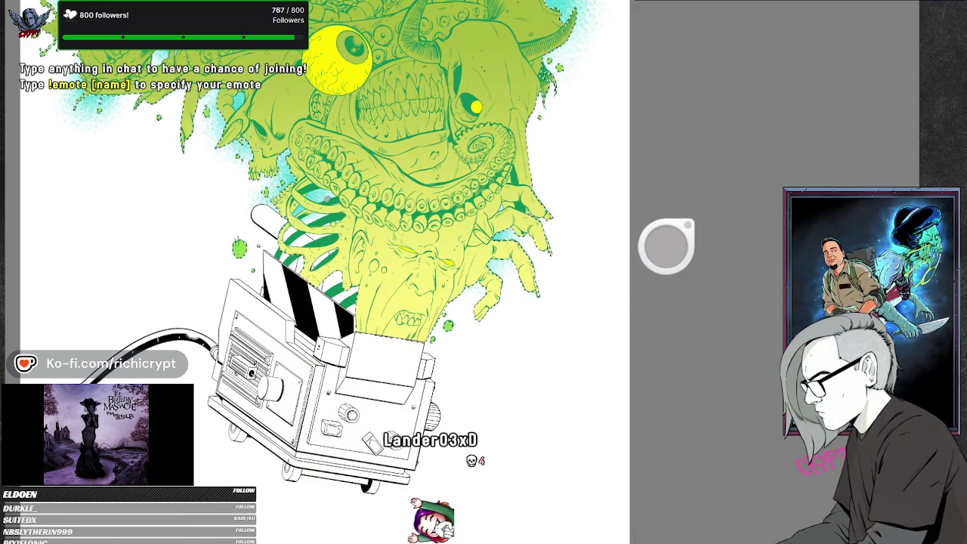
key(ctrl+0)
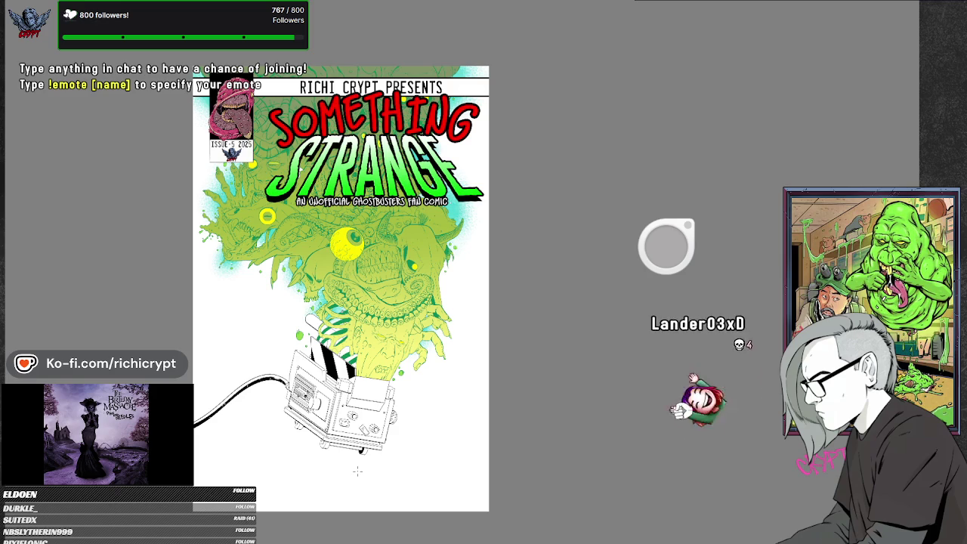
scroll(357, 471, up, 3)
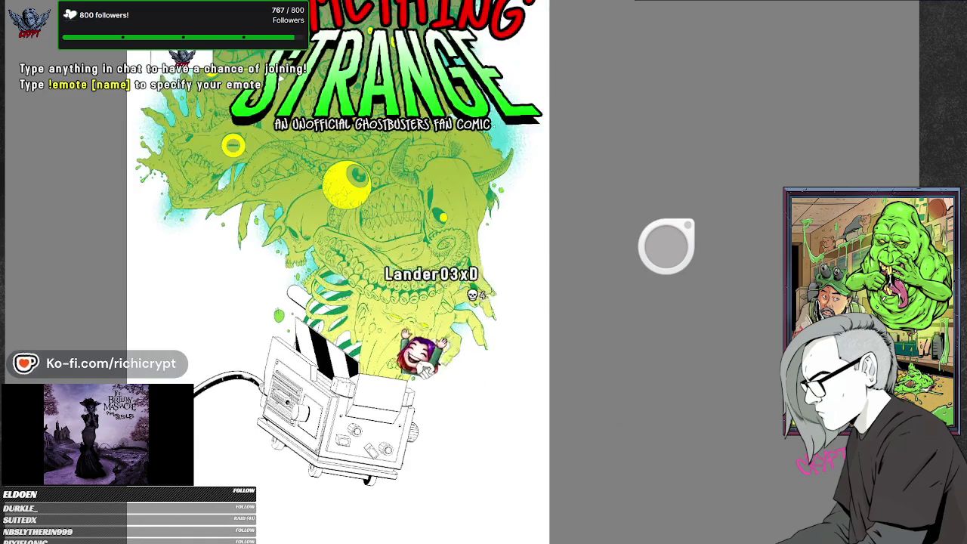
scroll(358, 471, up, 3)
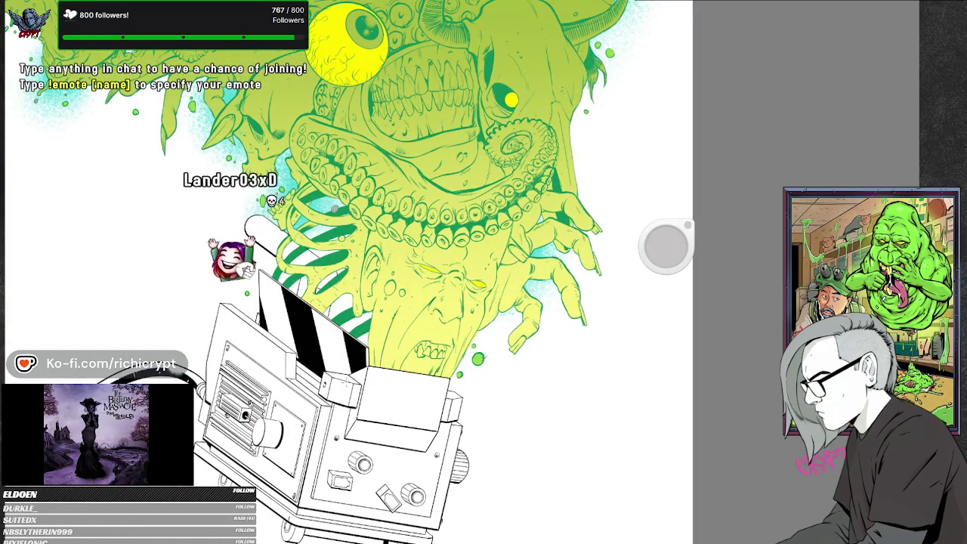
scroll(363, 388, up, 2)
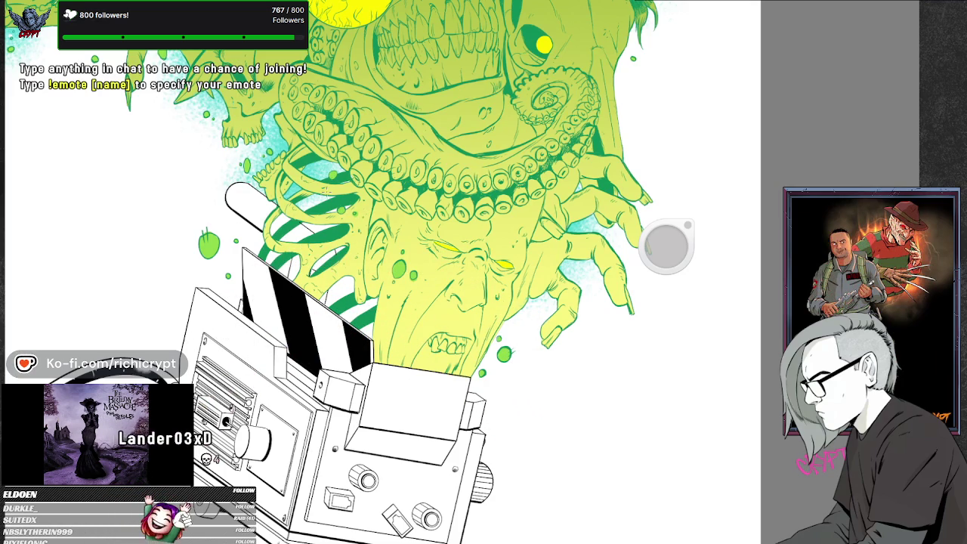
scroll(423, 272, down, 5)
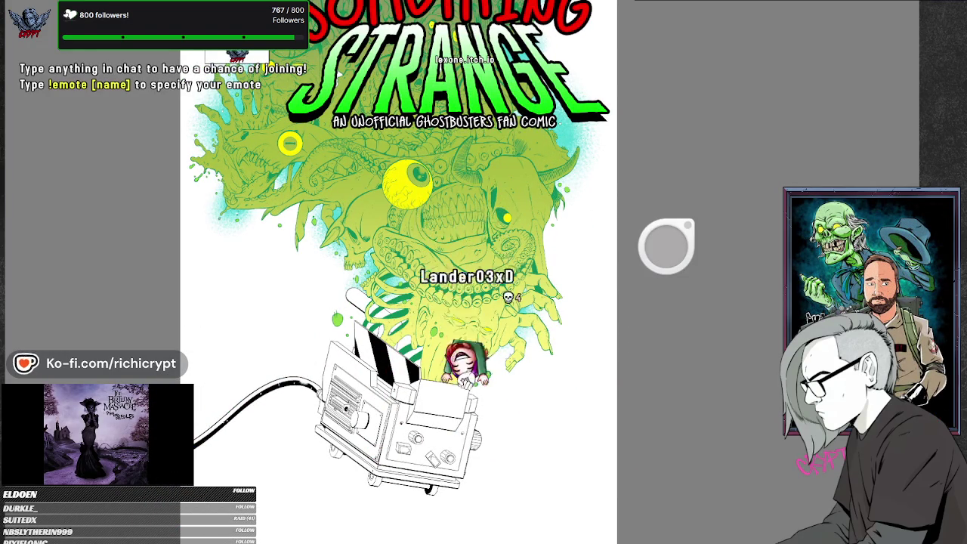
Select all of the canvas with Ctrl+A, then zoom back in on the creature and trap
scroll(398, 272, down, 3)
scroll(398, 272, up, 1)
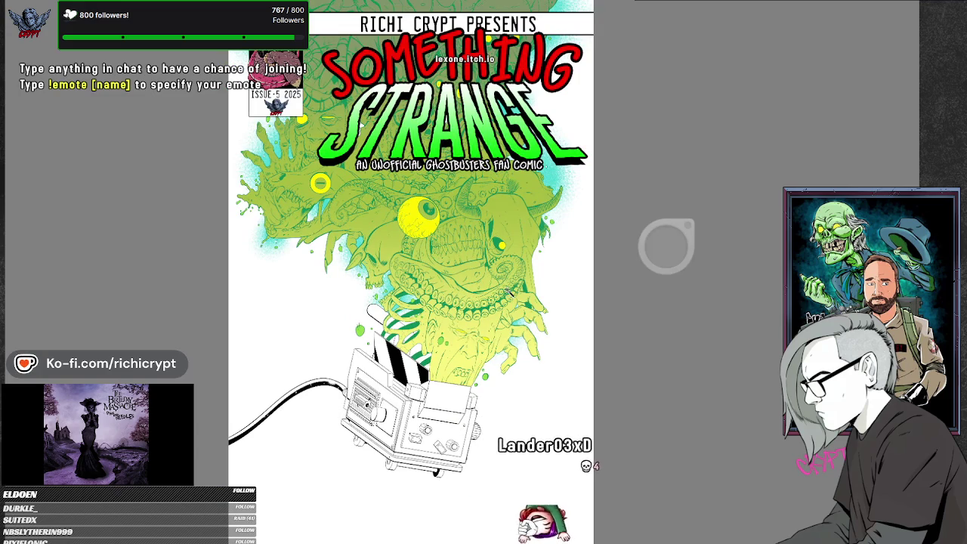
key(ctrl+a)
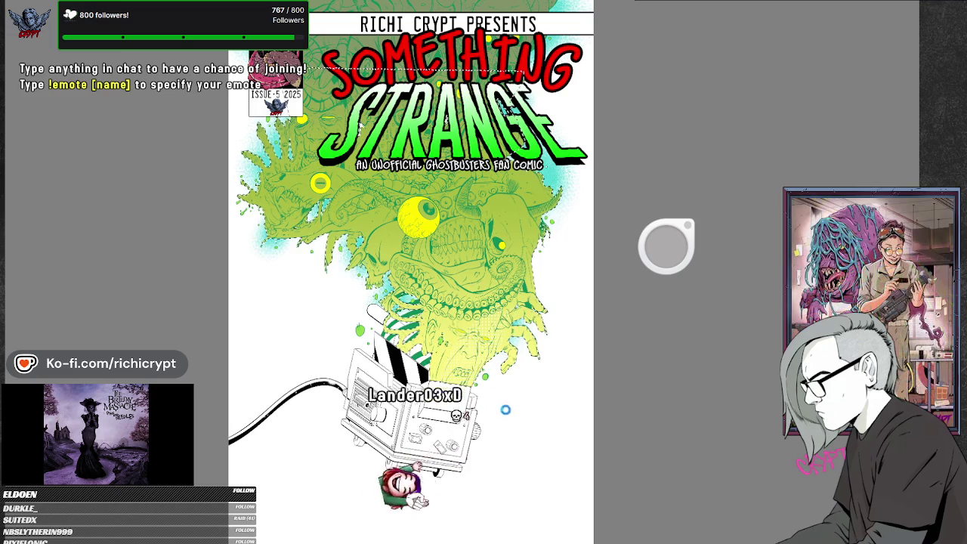
scroll(527, 380, up, 3)
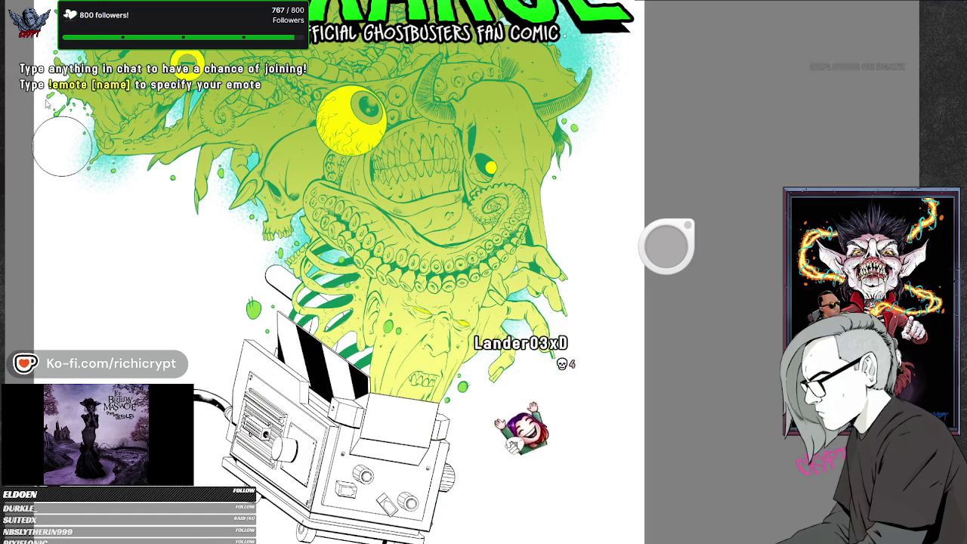
drag(667, 245, 445, 396)
click(443, 391)
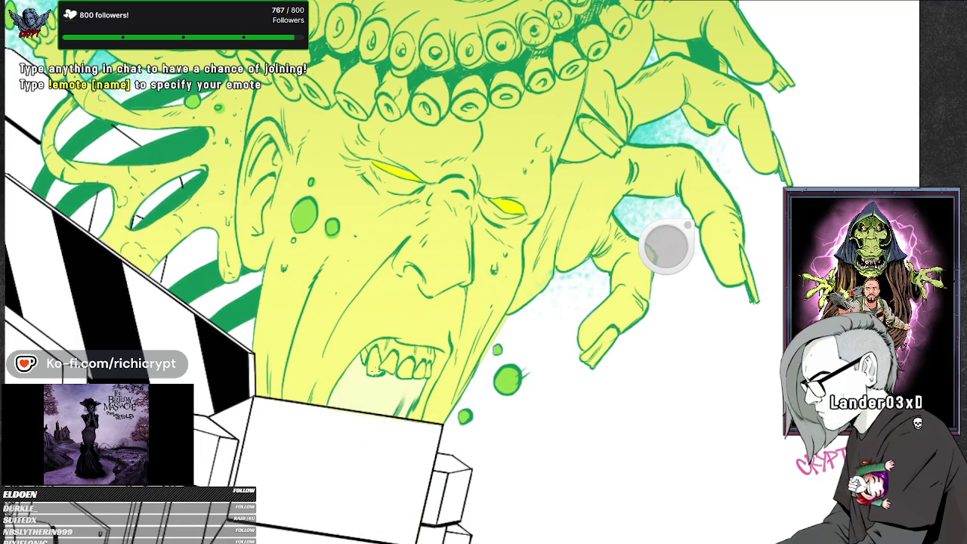
scroll(664, 246, down, 5)
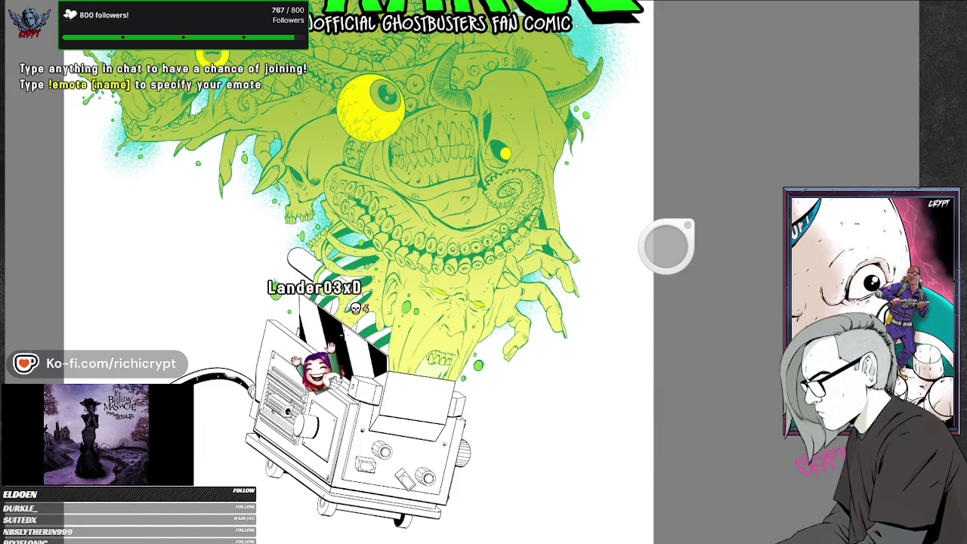
Adjust the zoom around the creature and light beam to work on the cyan tendrils
scroll(359, 272, down, 5)
scroll(353, 272, up, 3)
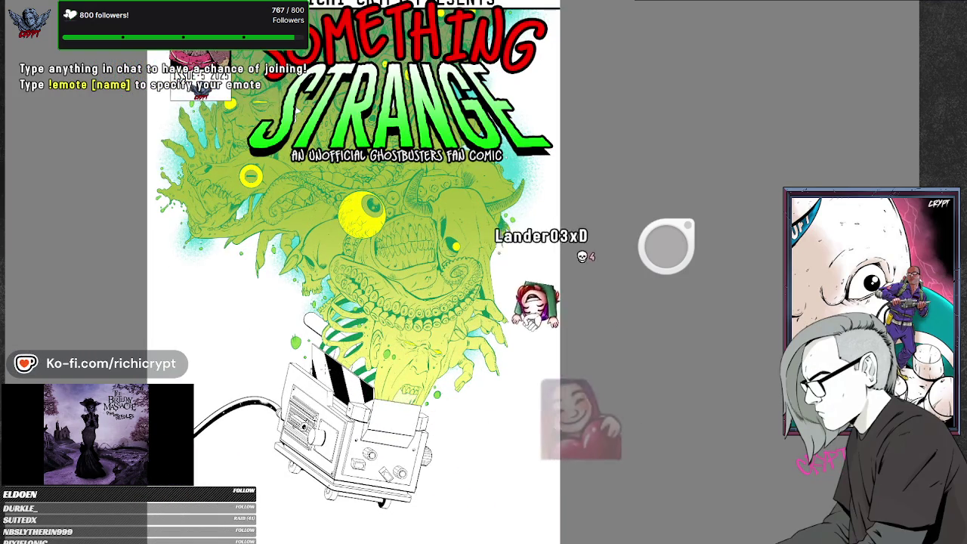
scroll(359, 272, down, 2)
scroll(355, 287, down, 2)
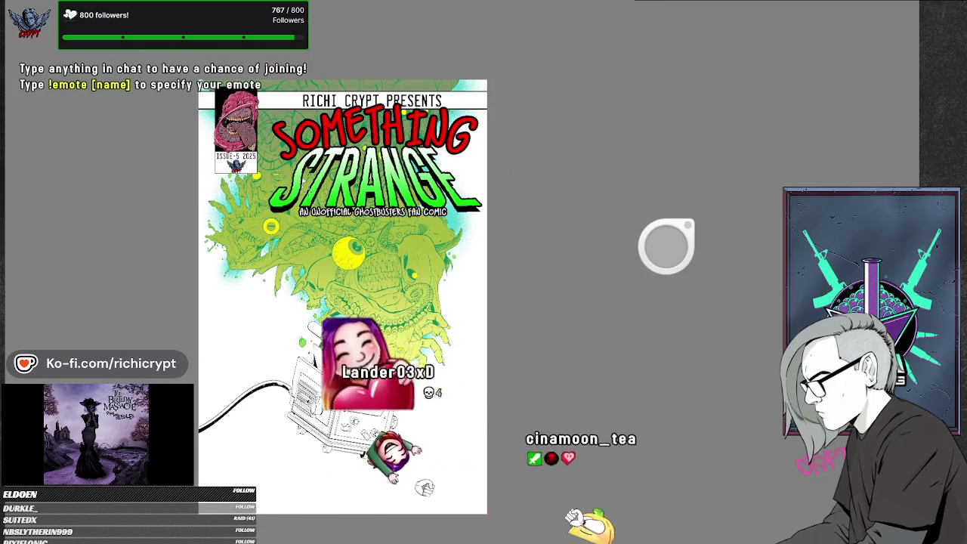
scroll(288, 221, up, 1)
scroll(269, 272, down, 2)
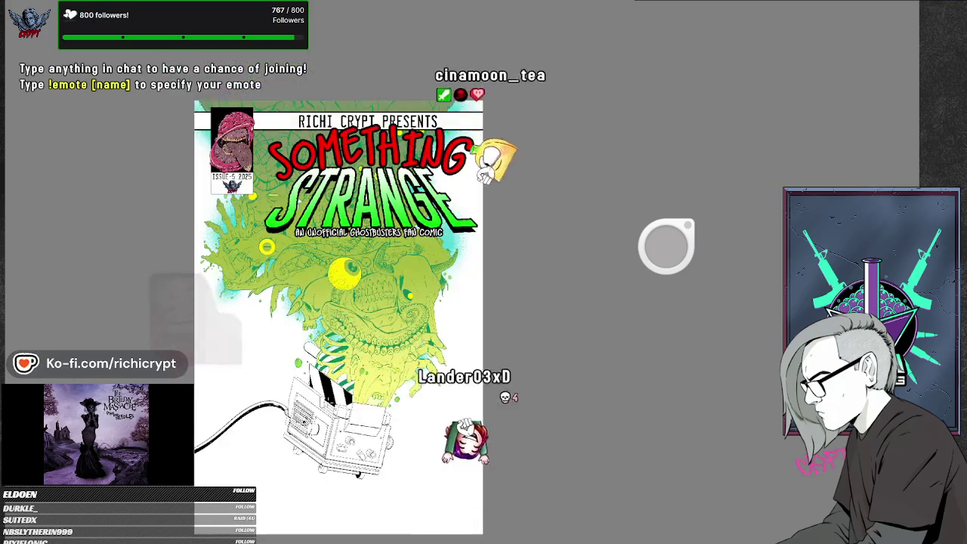
scroll(355, 287, up, 3)
scroll(355, 287, up, 1)
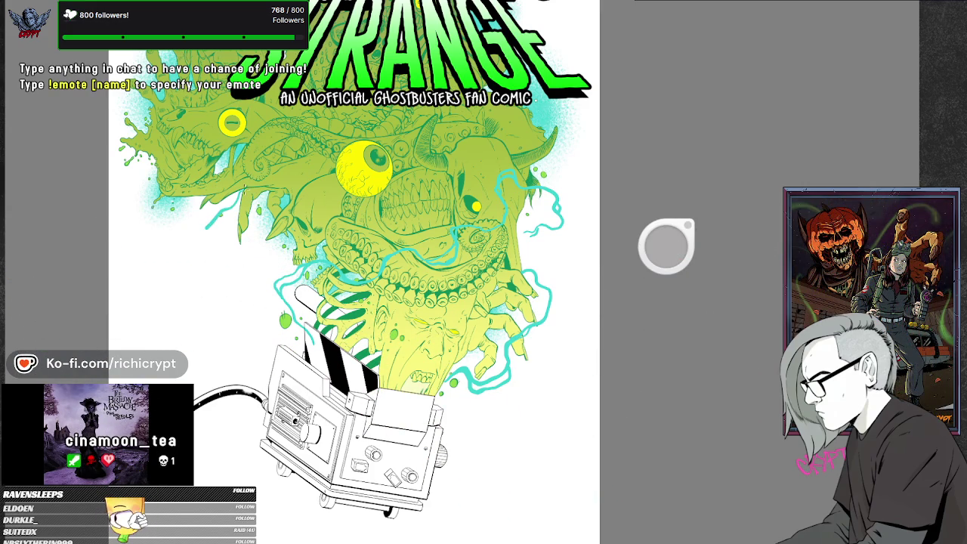
Pan the view to the creature and ghost trap, then zoom out toward the whole cover
scroll(321, 204, up, 3)
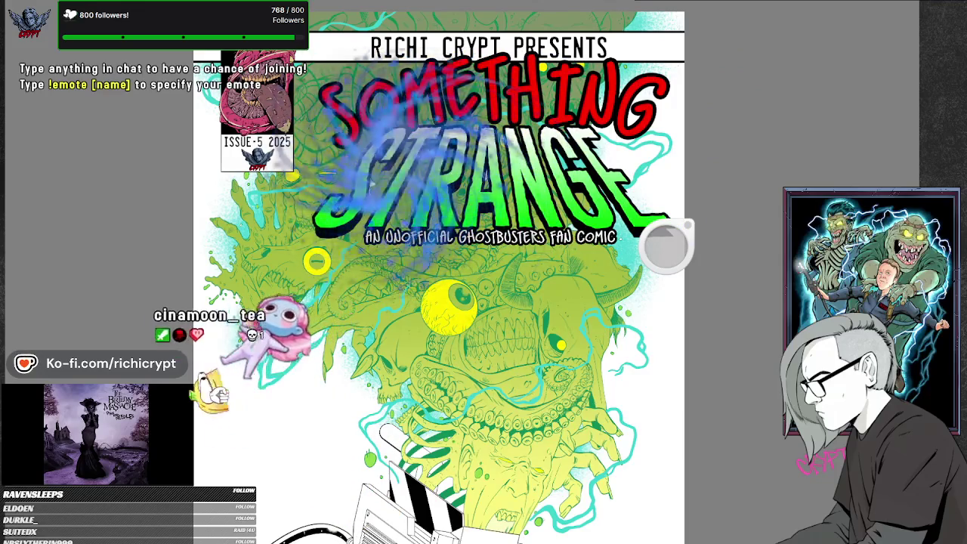
drag(477, 538, 507, 432)
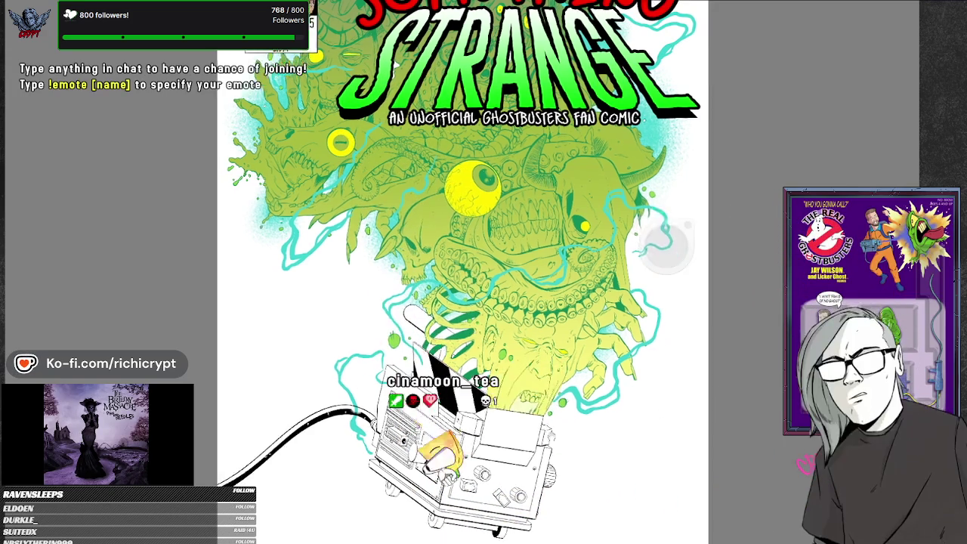
scroll(446, 302, down, 3)
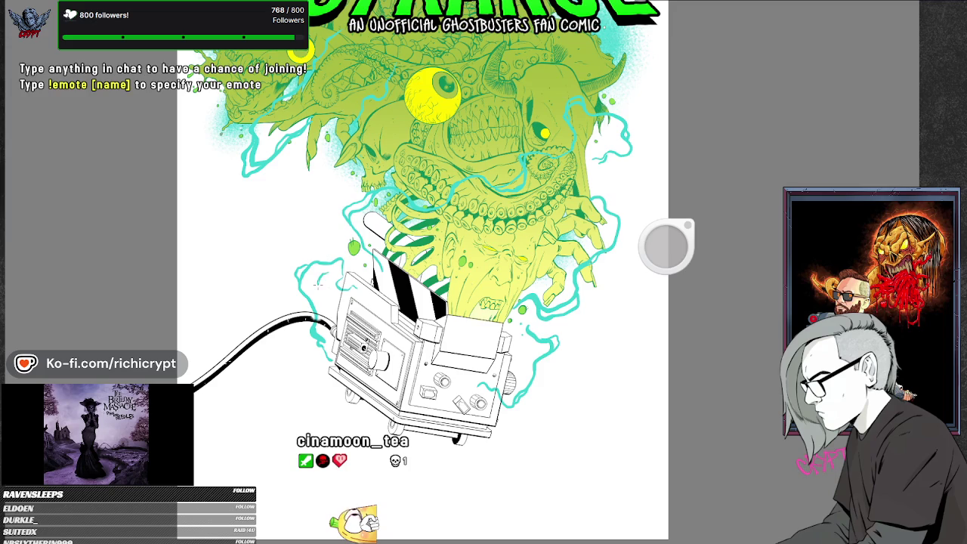
click(544, 294)
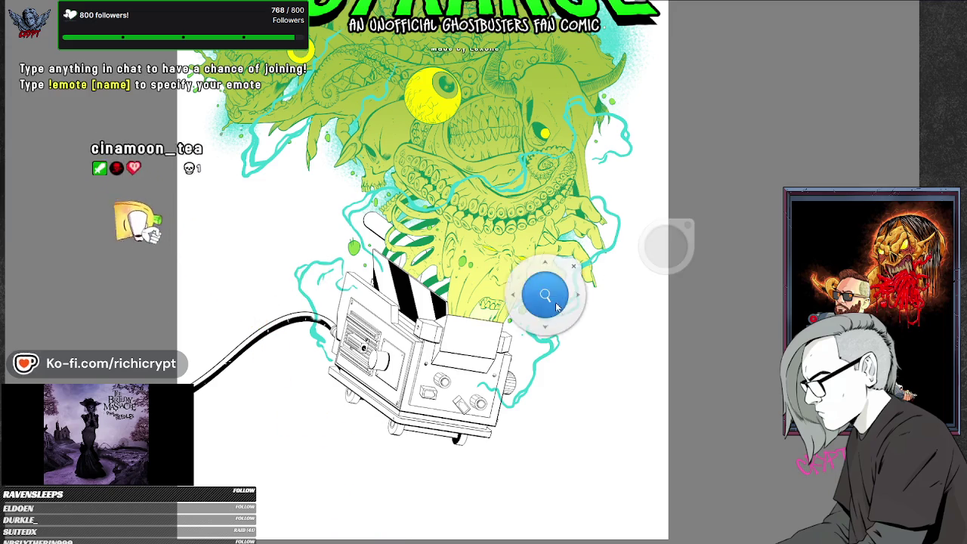
Zoom out to the whole cover, then zoom back in slightly
click(488, 395)
click(479, 390)
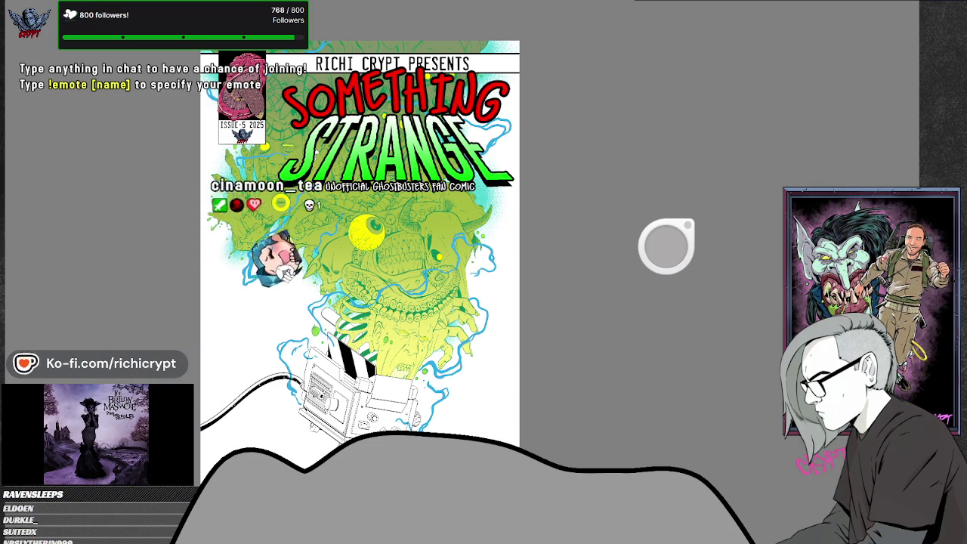
Pan up to reveal the full SOMETHING STRANGE title and the cover's top edge
middle_click(442, 189)
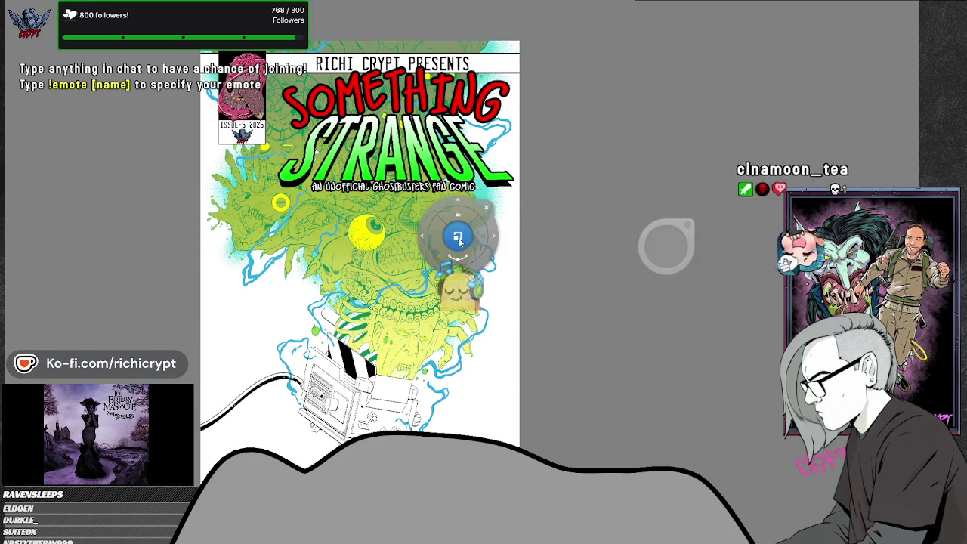
click(458, 240)
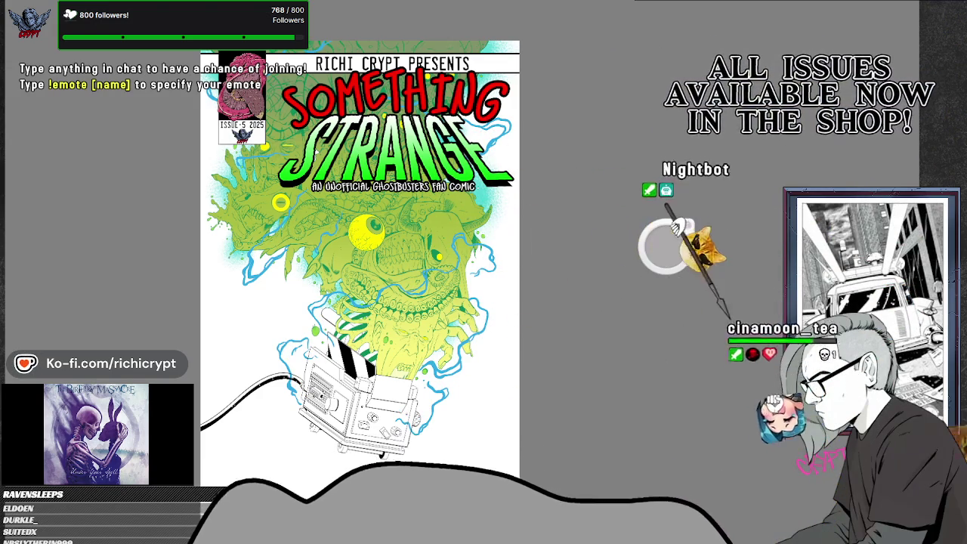
scroll(335, 389, up, 5)
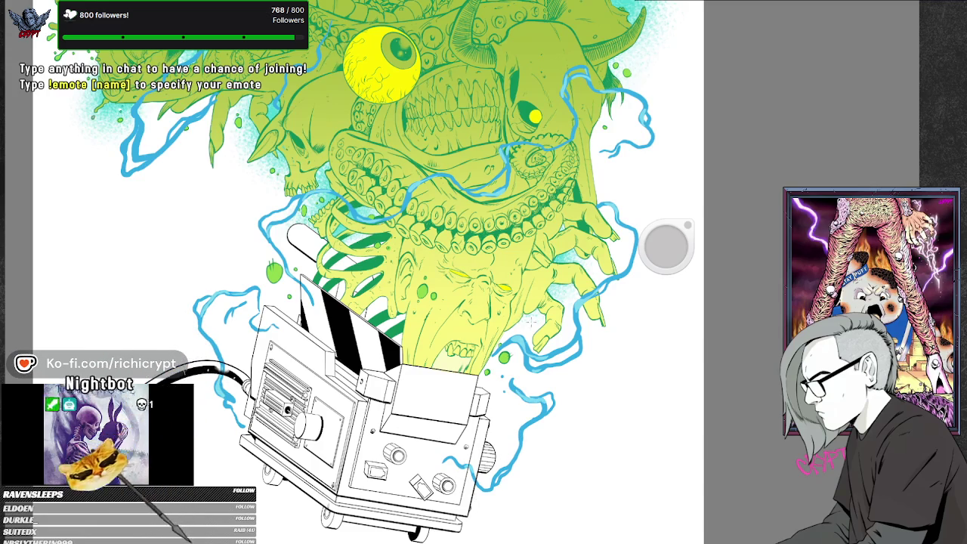
drag(557, 222, 556, 419)
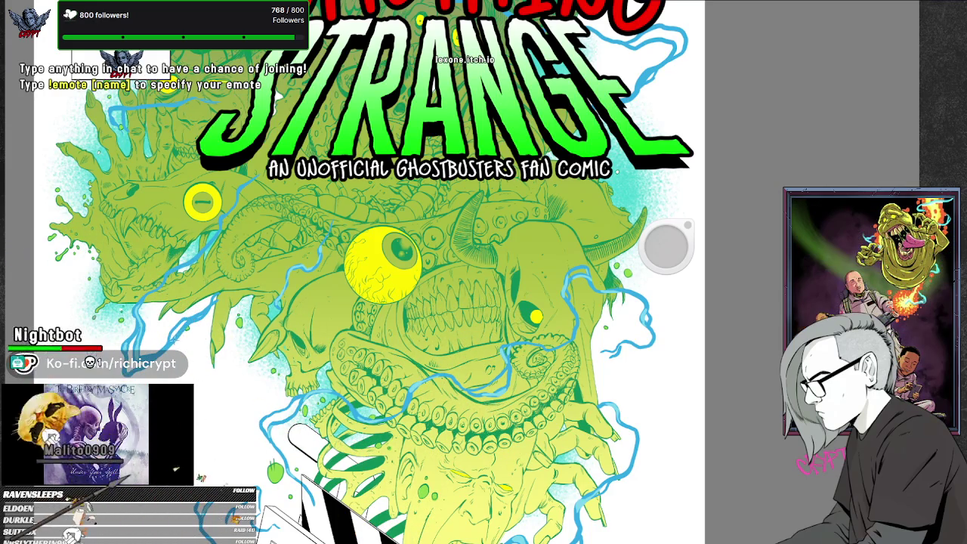
drag(345, 295, 478, 423)
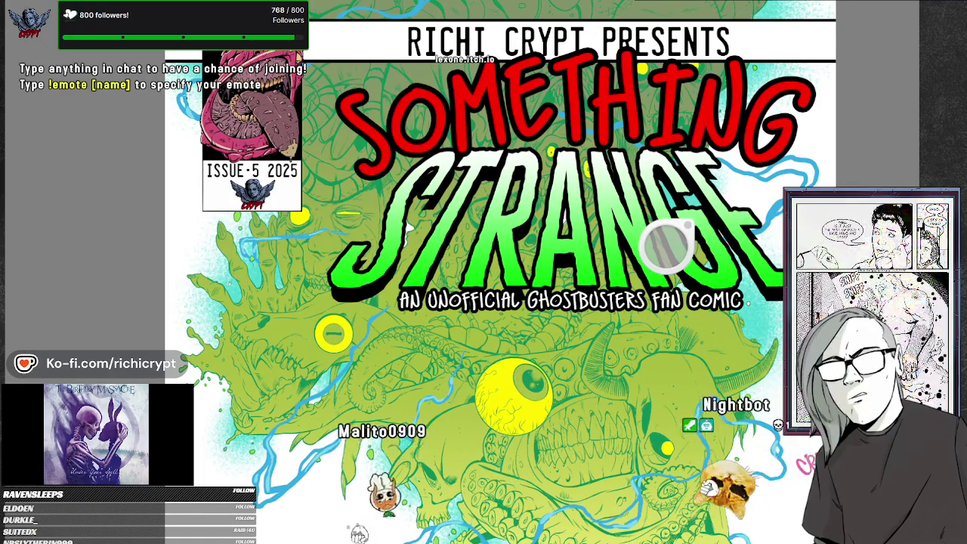
mouse_move(670, 117)
mouse_down()
mouse_move(545, 268)
mouse_move(542, 297)
mouse_up()
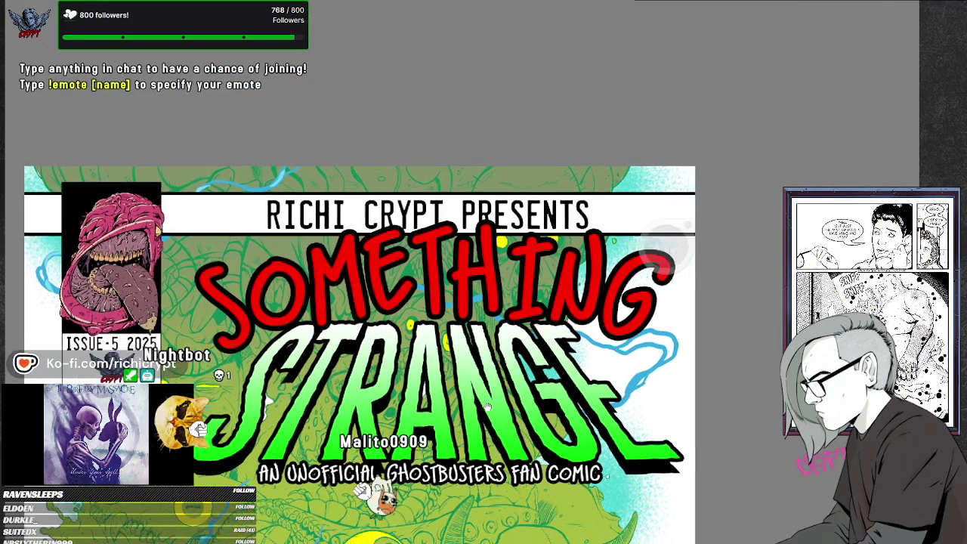
drag(284, 190, 96, 129)
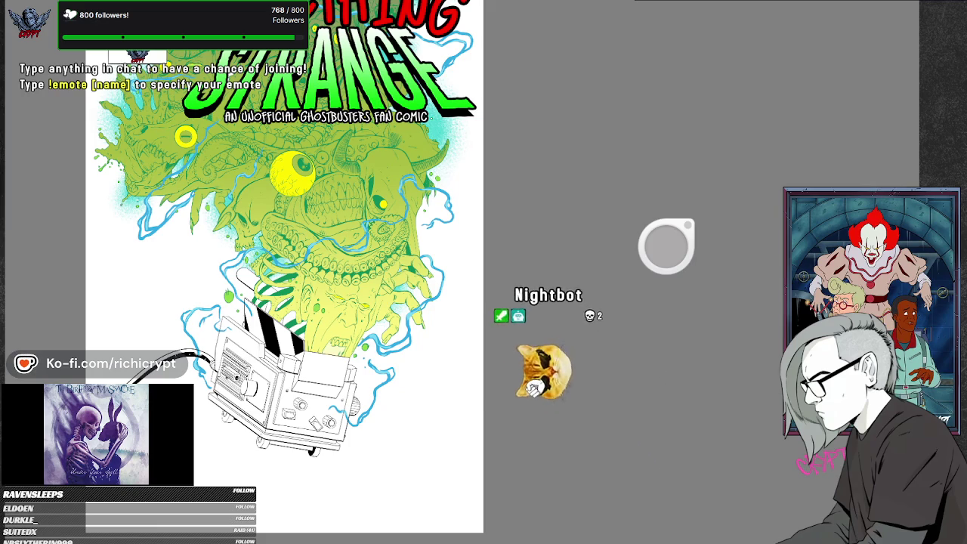
Zoom out and back in to frame the title, creature, beam and trap together
scroll(552, 234, down, 5)
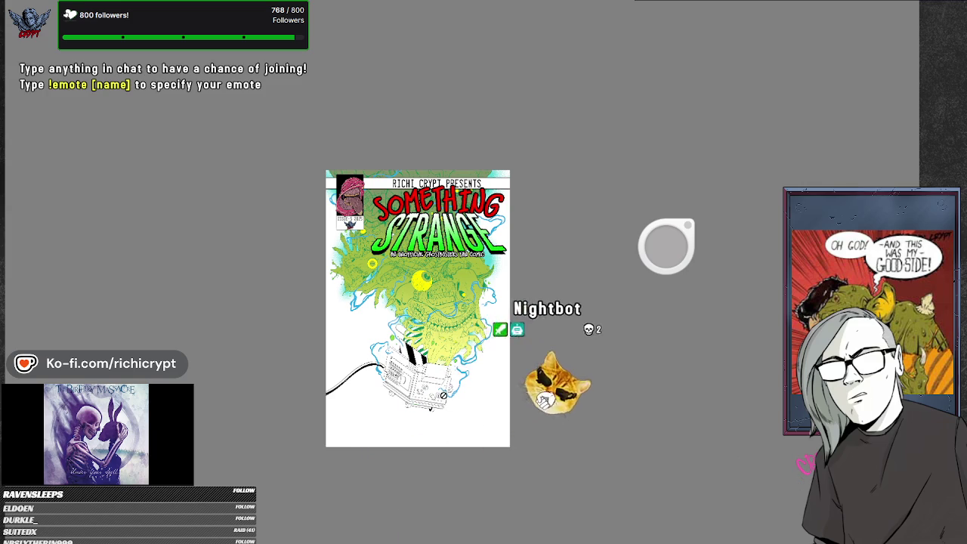
scroll(444, 389, up, 3)
scroll(444, 390, down, 1)
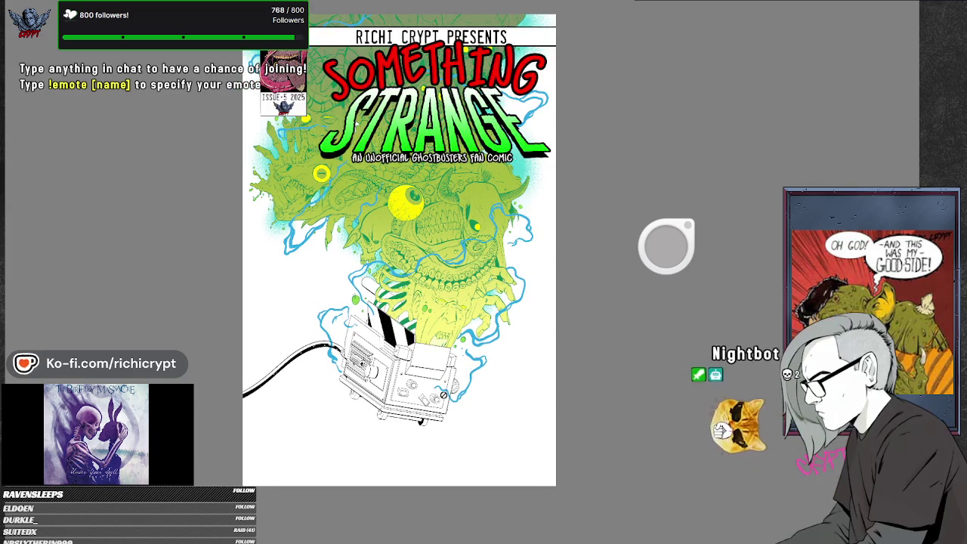
scroll(443, 395, up, 1)
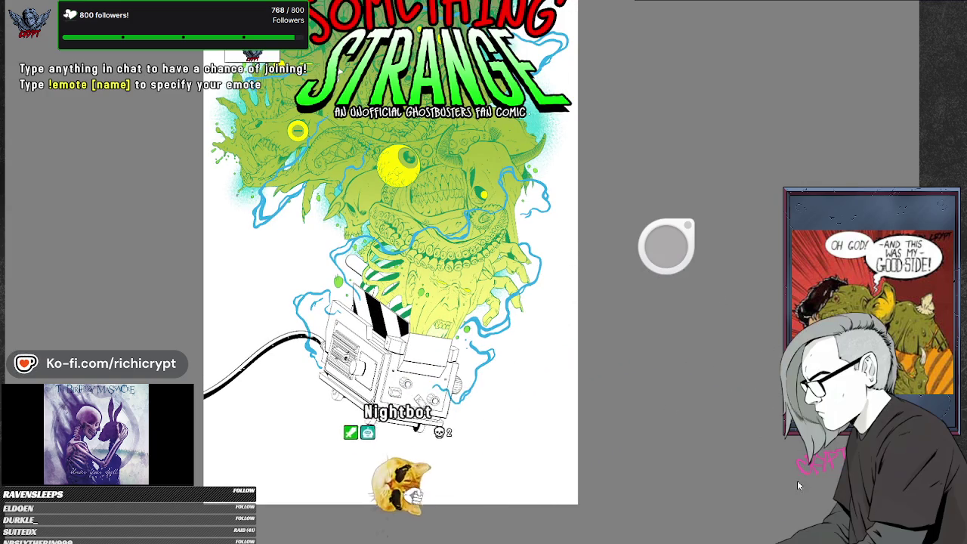
scroll(498, 302, down, 1)
Zoom in and undo the last change to bring back the blue tendril lines
scroll(481, 301, up, 2)
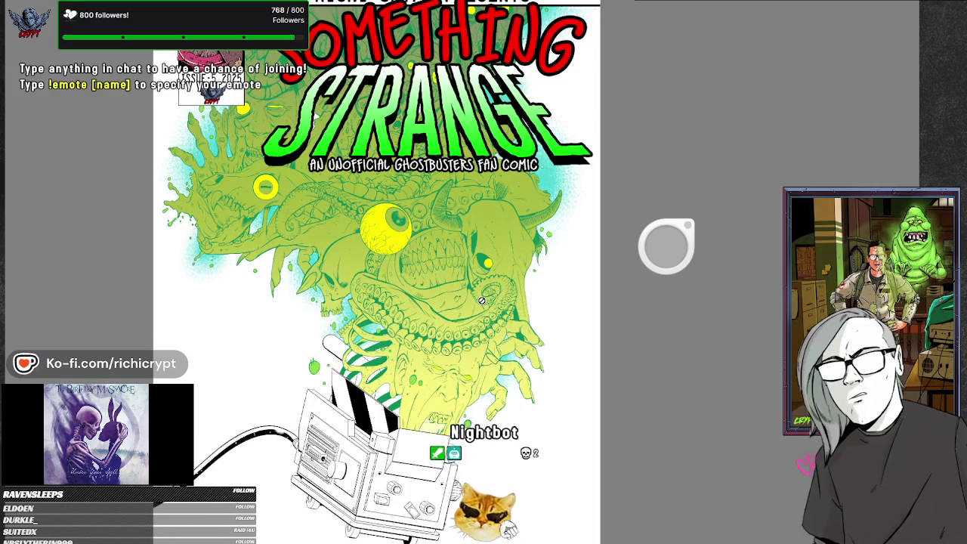
key(ctrl+z)
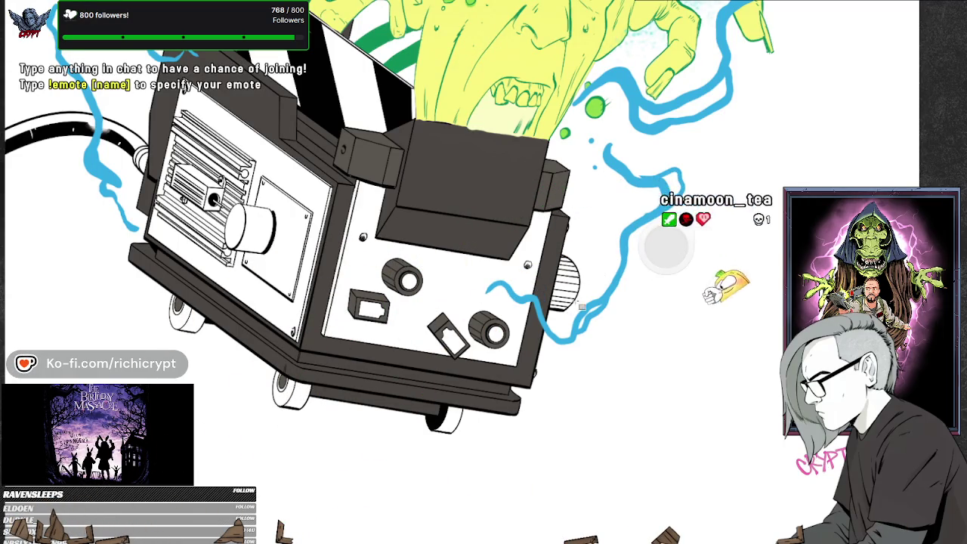
drag(610, 293, 407, 489)
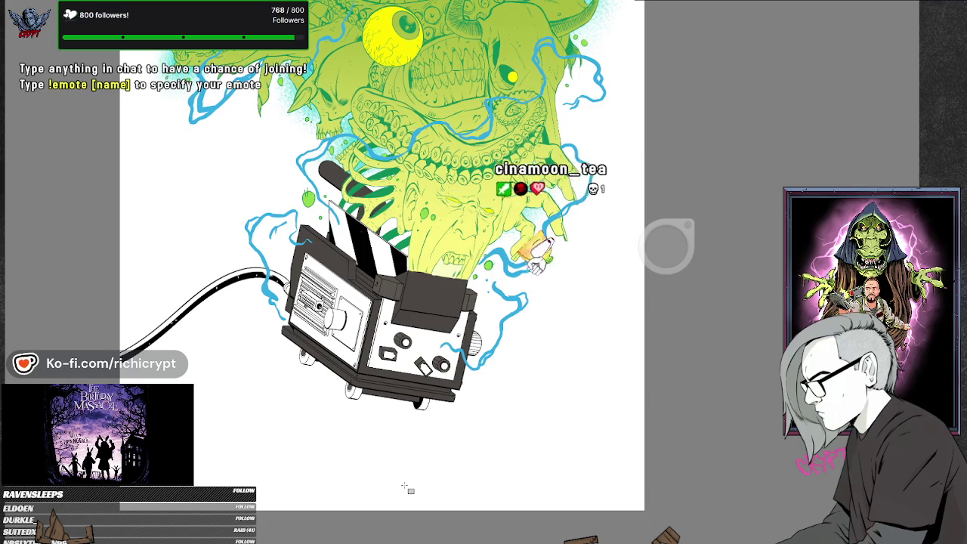
mouse_move(406, 487)
mouse_down()
mouse_move(486, 282)
mouse_move(451, 430)
mouse_up()
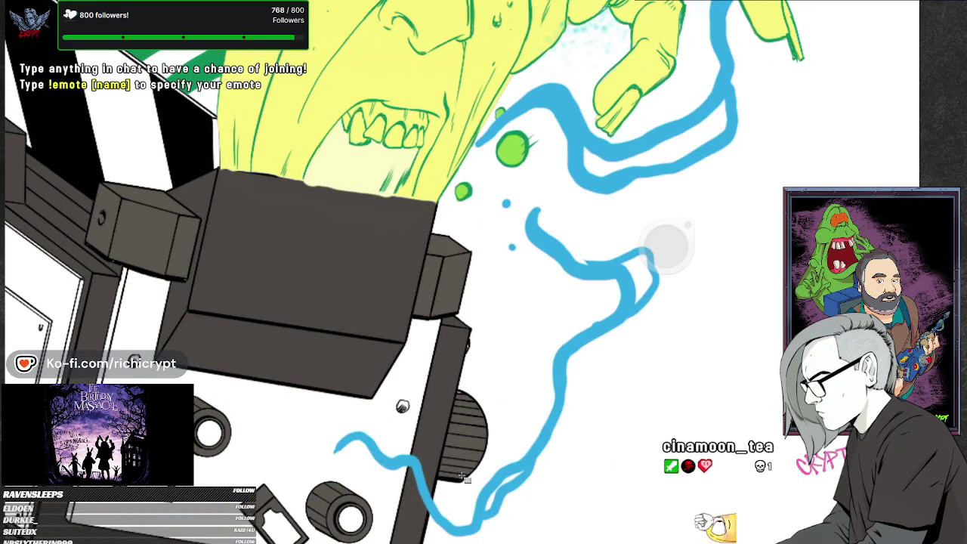
drag(486, 403, 664, 244)
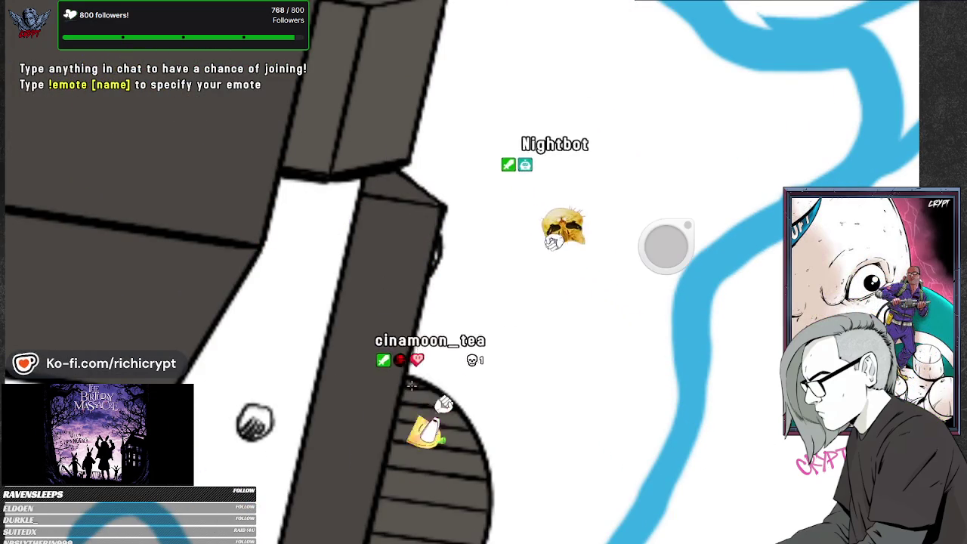
mouse_move(479, 267)
mouse_down()
mouse_move(519, 305)
mouse_move(505, 367)
mouse_up()
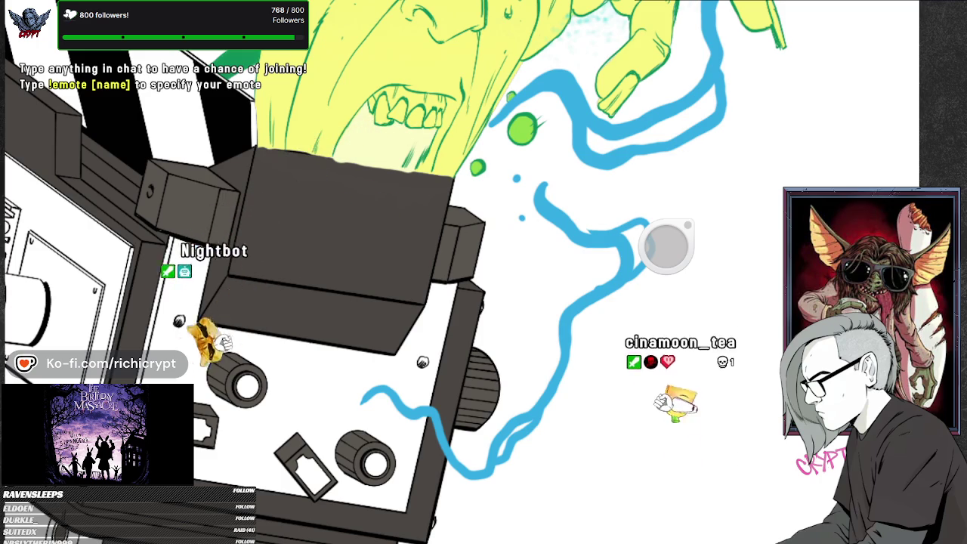
scroll(117, 152, down, 2)
scroll(118, 151, down, 3)
scroll(117, 151, down, 2)
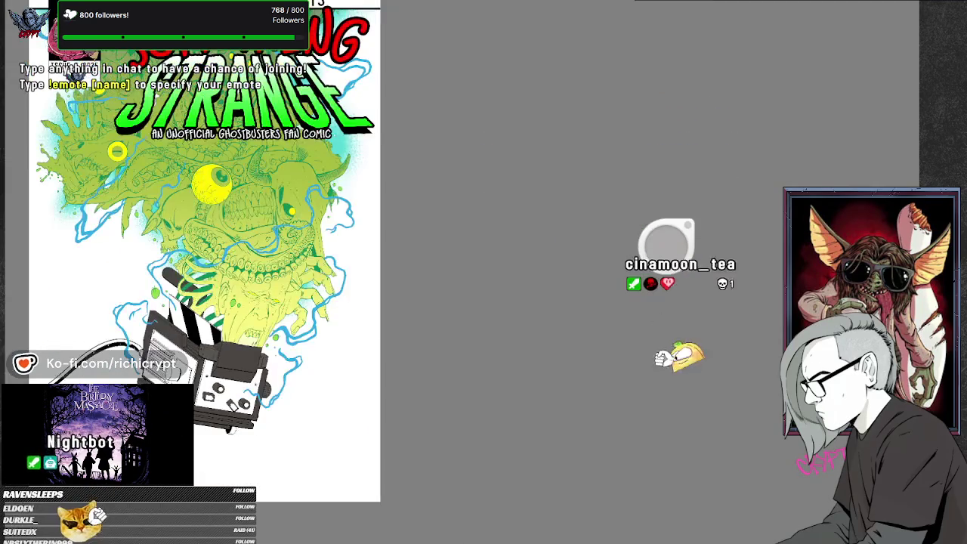
scroll(117, 151, up, 3)
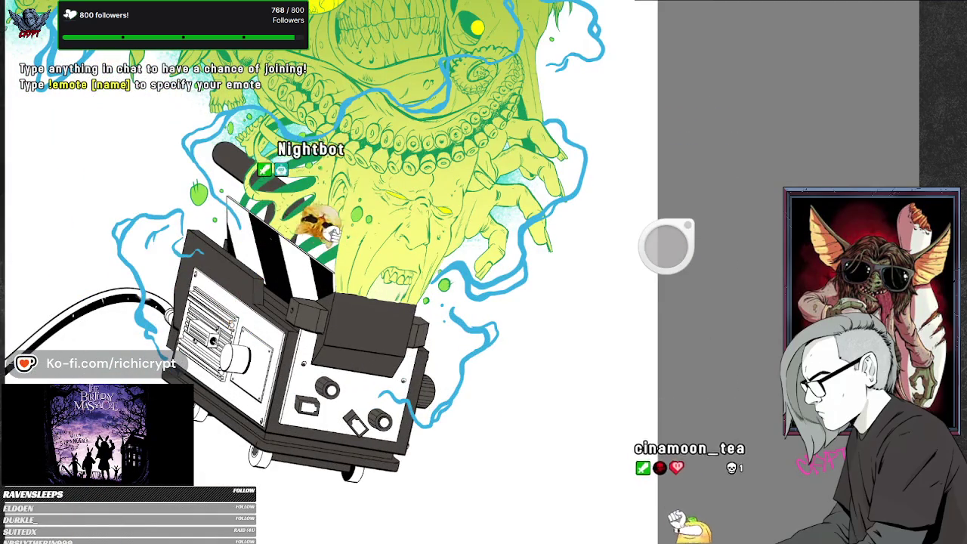
scroll(295, 370, down, 1)
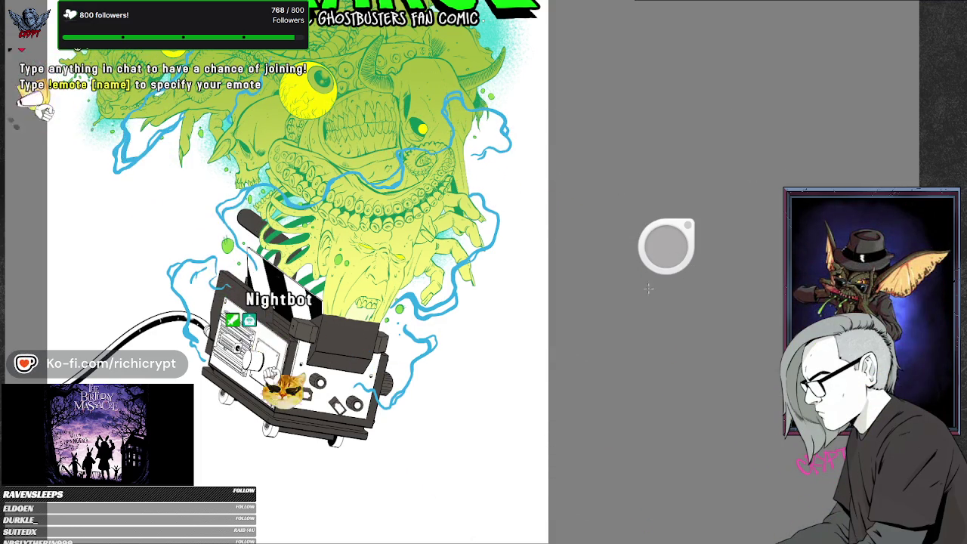
scroll(399, 366, up, 2)
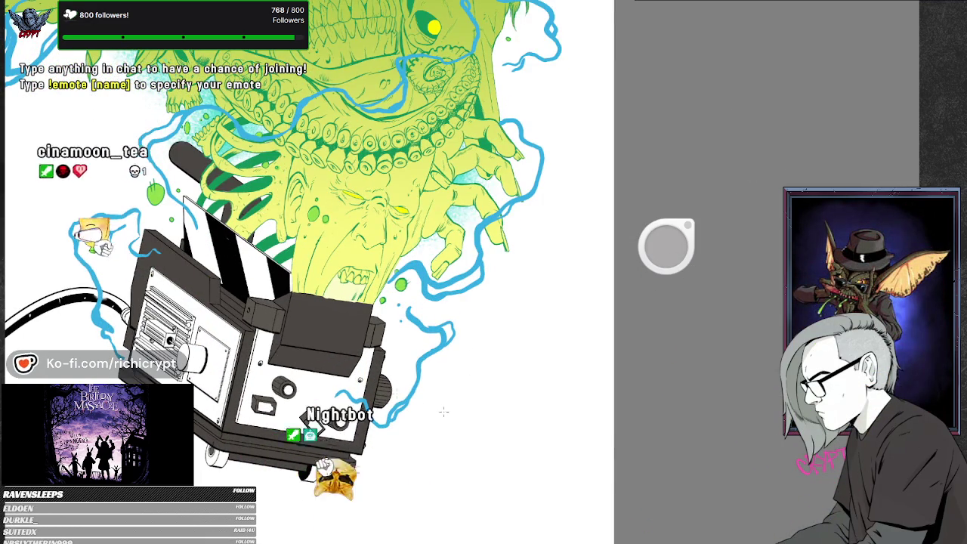
click(244, 284)
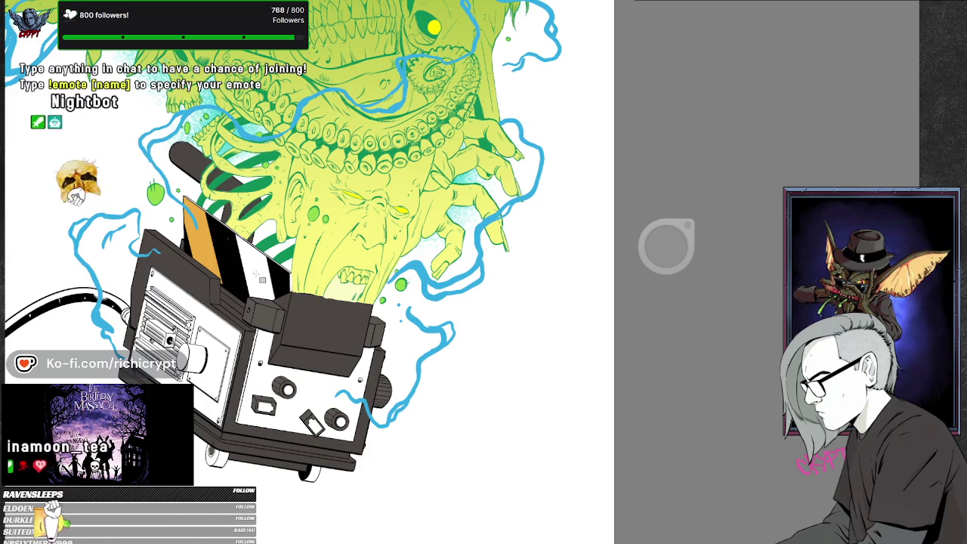
Zoom around the ghost trap and pan across its control panel
scroll(223, 284, down, 1)
scroll(223, 284, down, 3)
scroll(184, 260, up, 3)
scroll(184, 261, up, 2)
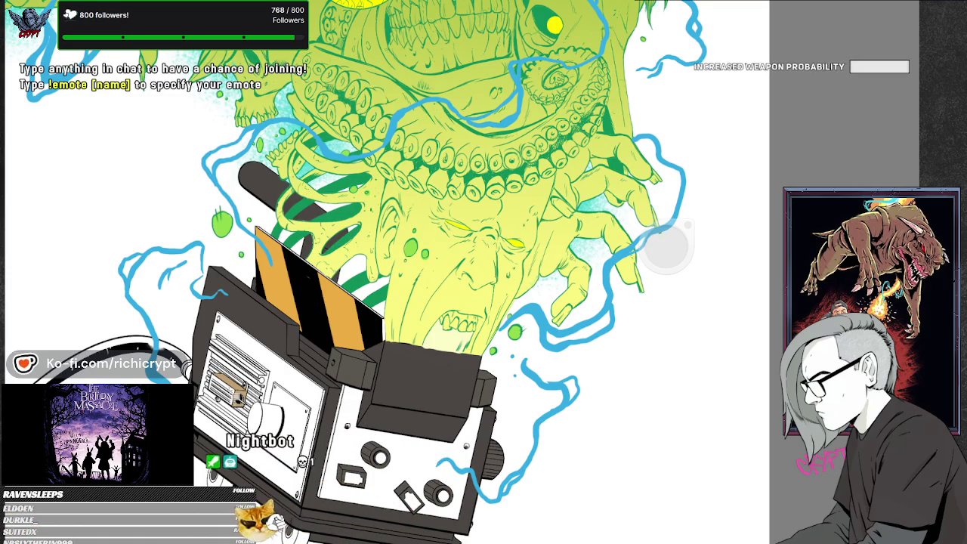
scroll(236, 394, up, 2)
scroll(236, 395, up, 2)
scroll(236, 394, up, 2)
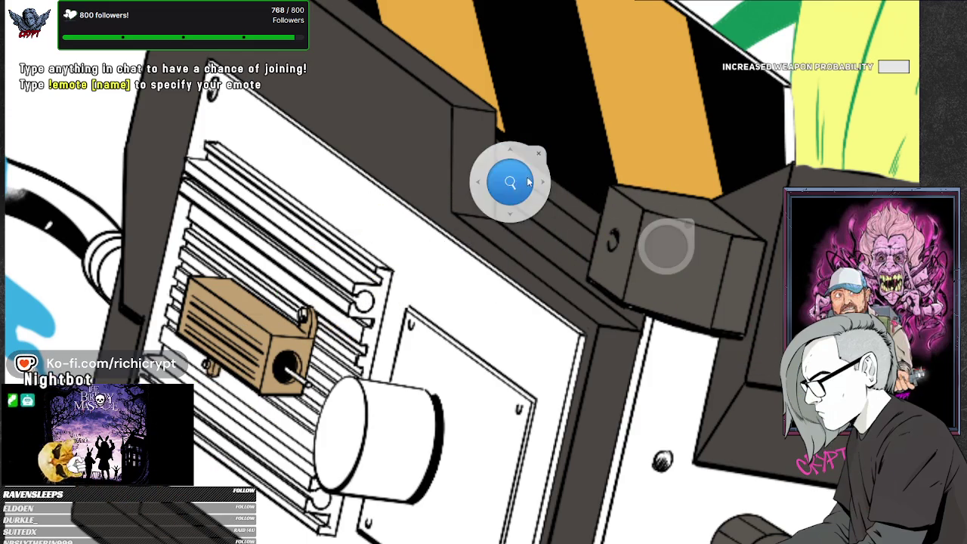
scroll(390, 340, down, 2)
scroll(390, 340, down, 2)
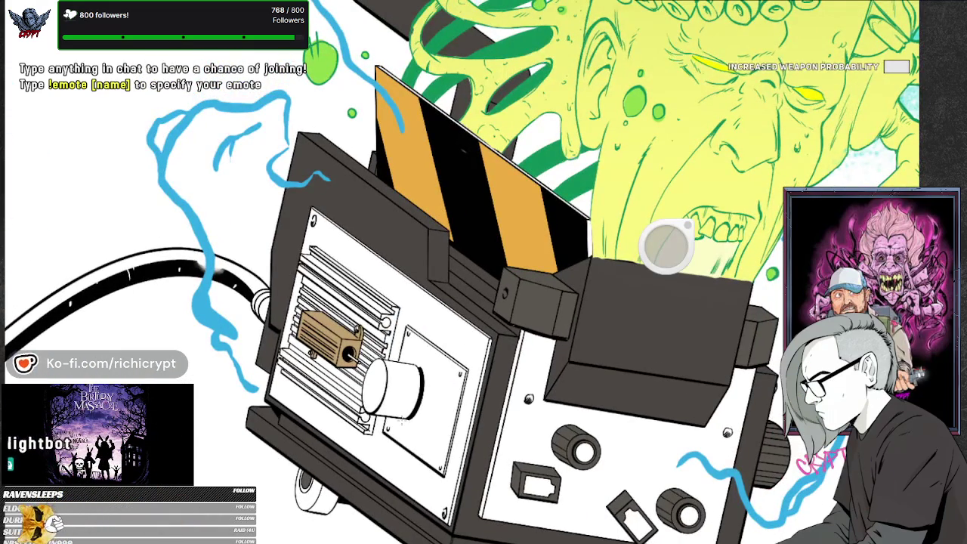
scroll(479, 412, down, 2)
scroll(479, 411, down, 2)
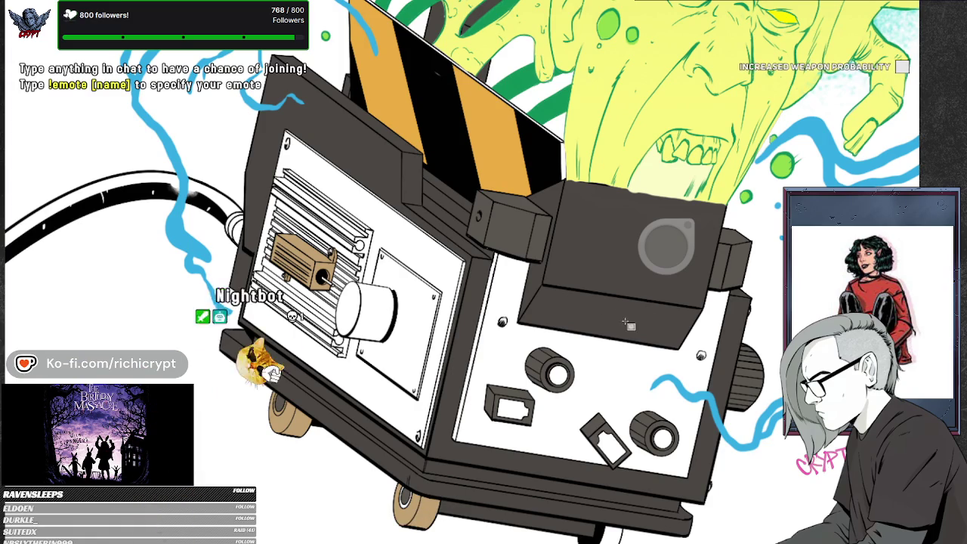
drag(565, 410, 453, 371)
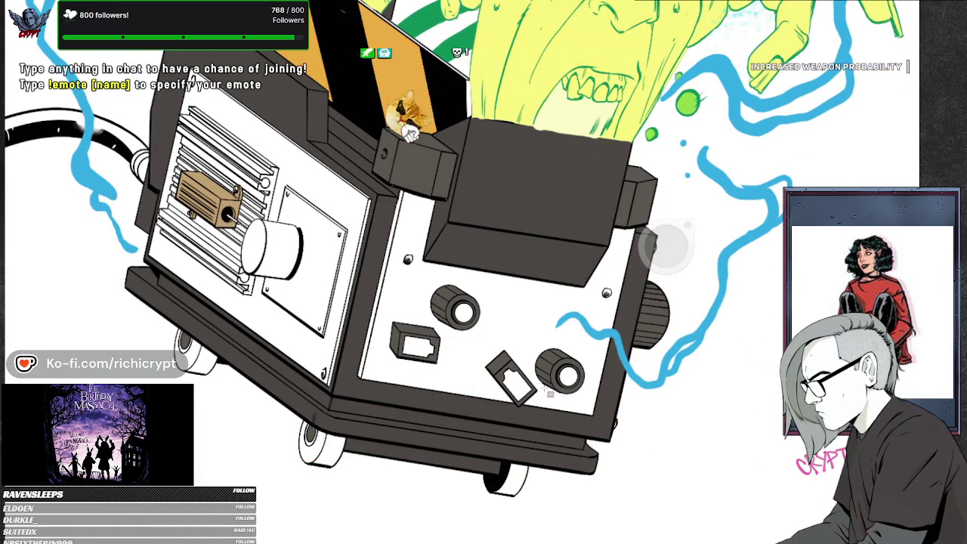
scroll(317, 453, up, 5)
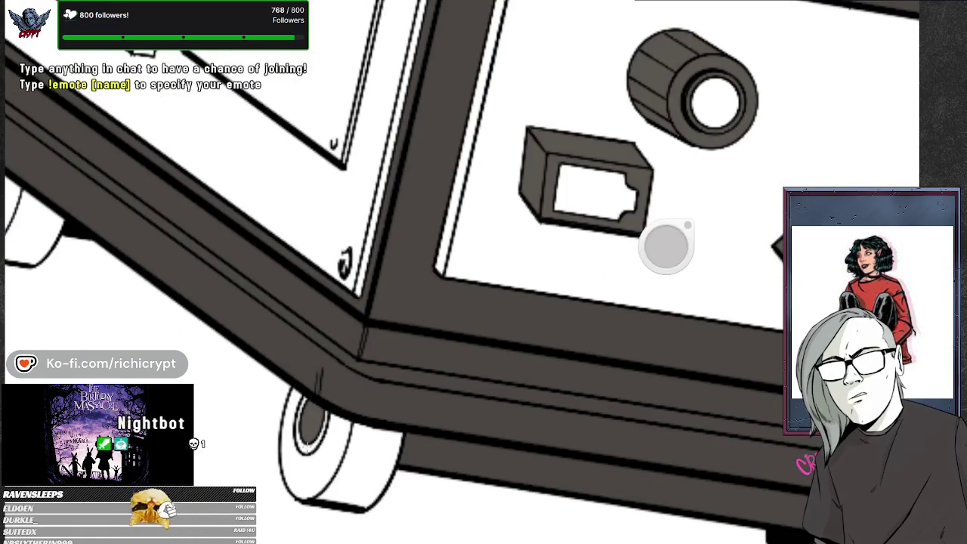
Fill the ghost trap wheel's inner ring with tan, then scroll to review the artwork
click(309, 445)
scroll(408, 272, down, 5)
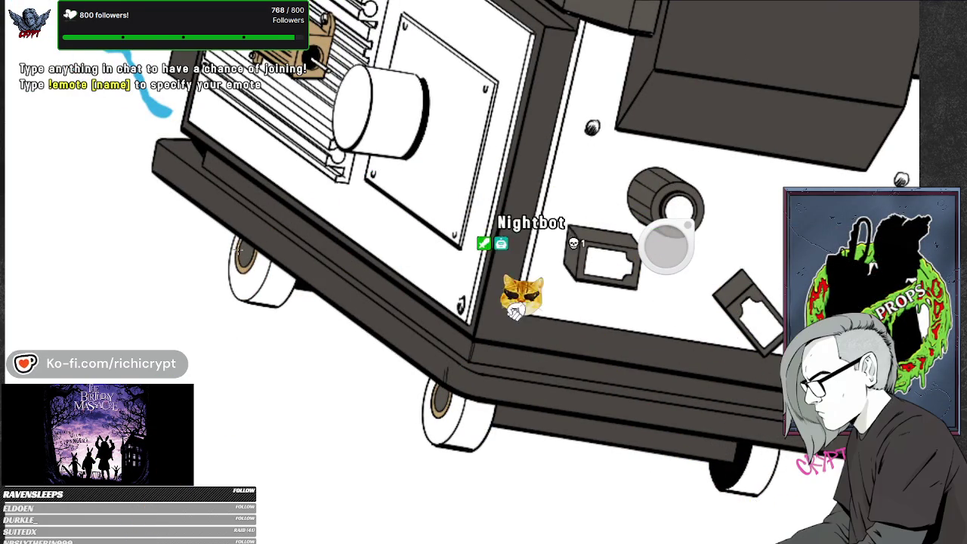
scroll(464, 270, down, 5)
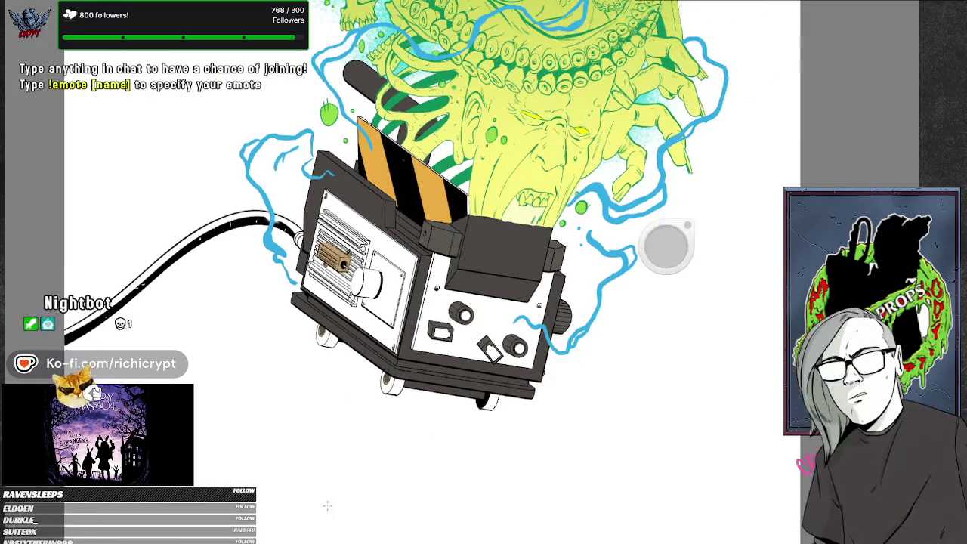
scroll(316, 282, up, 5)
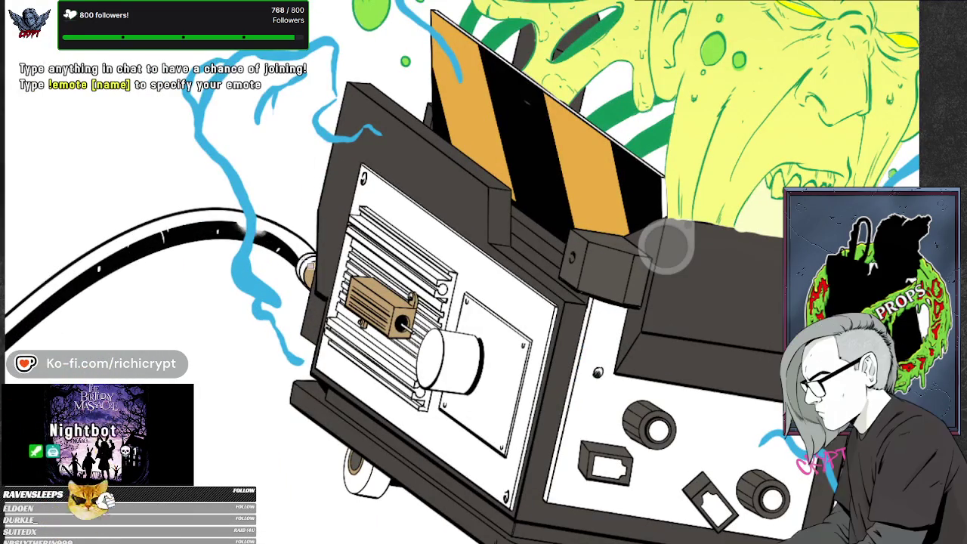
scroll(464, 241, down, 5)
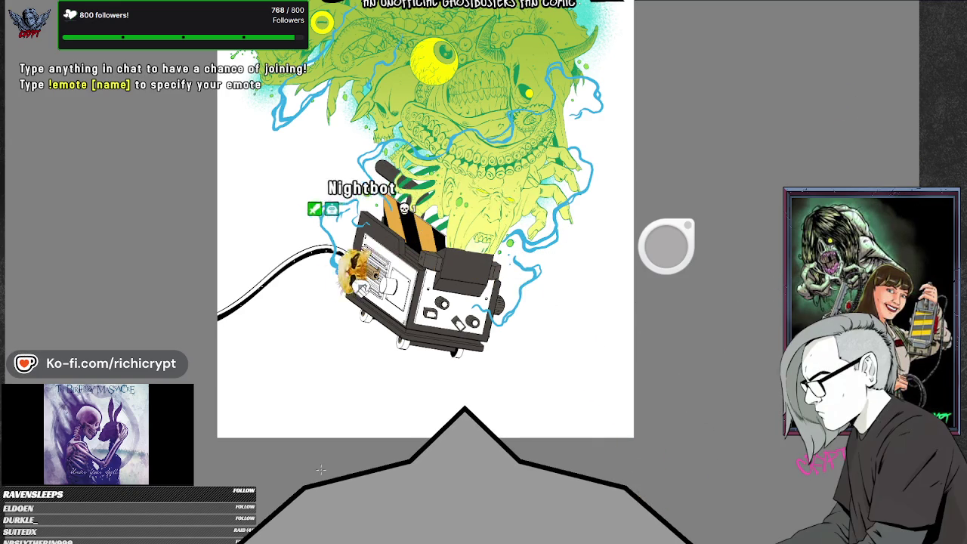
scroll(322, 21, down, 3)
scroll(145, 95, up, 3)
scroll(426, 292, up, 2)
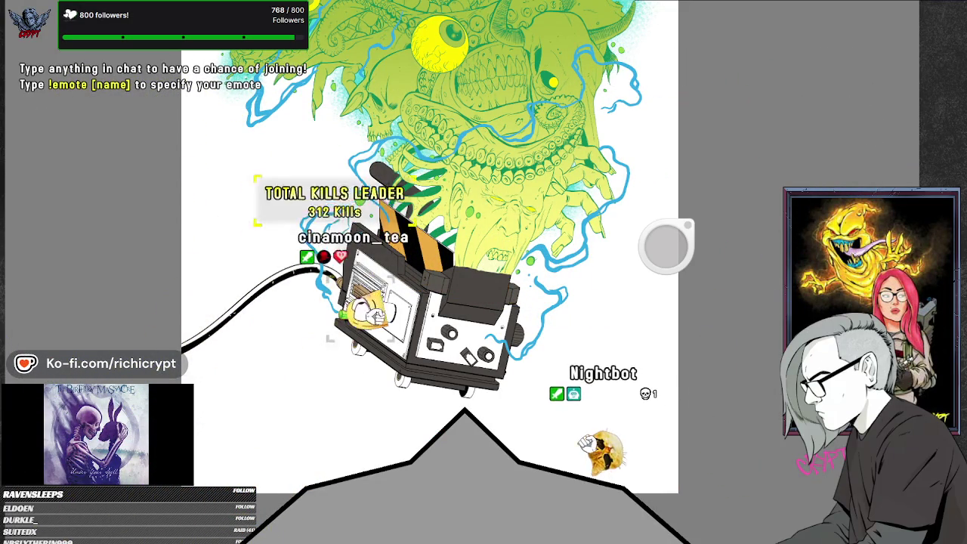
scroll(642, 264, down, 3)
scroll(605, 280, up, 4)
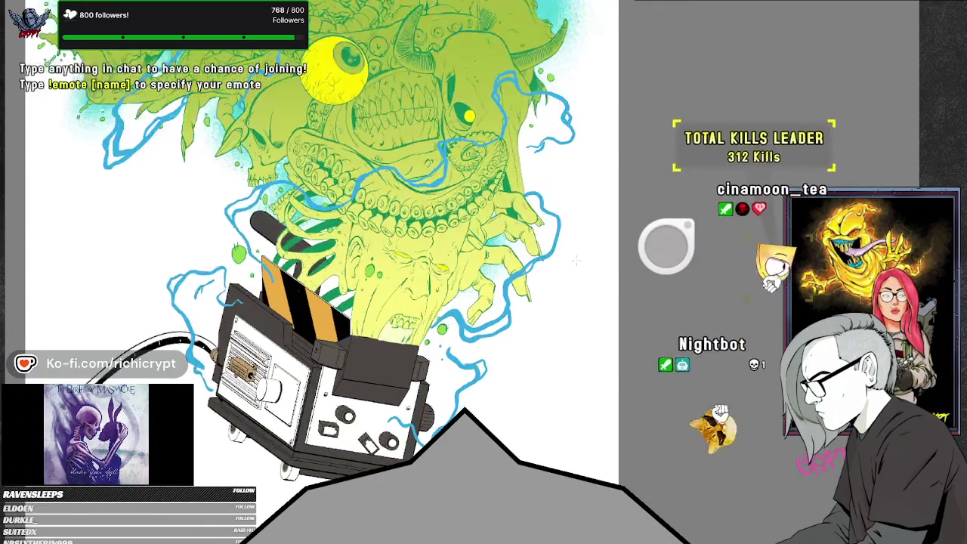
Lasso the light beam area from the trap's top edge up to the creature
scroll(556, 289, up, 1)
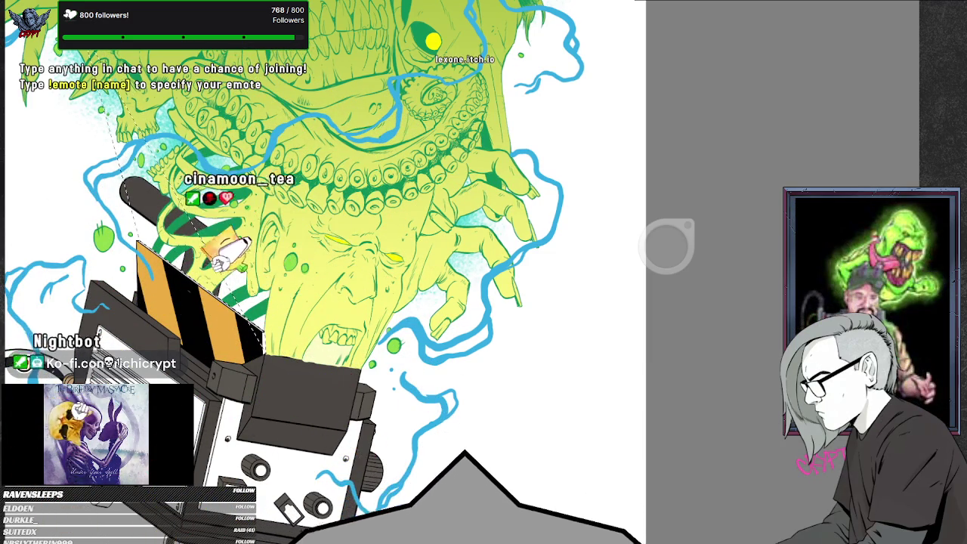
mouse_move(114, 140)
mouse_down()
mouse_move(579, 203)
mouse_move(367, 375)
mouse_up()
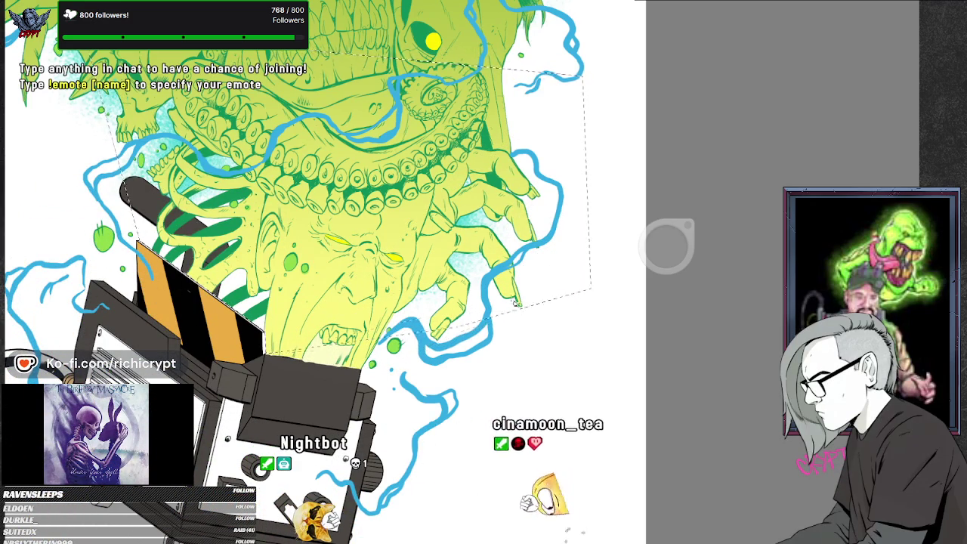
drag(593, 183, 365, 373)
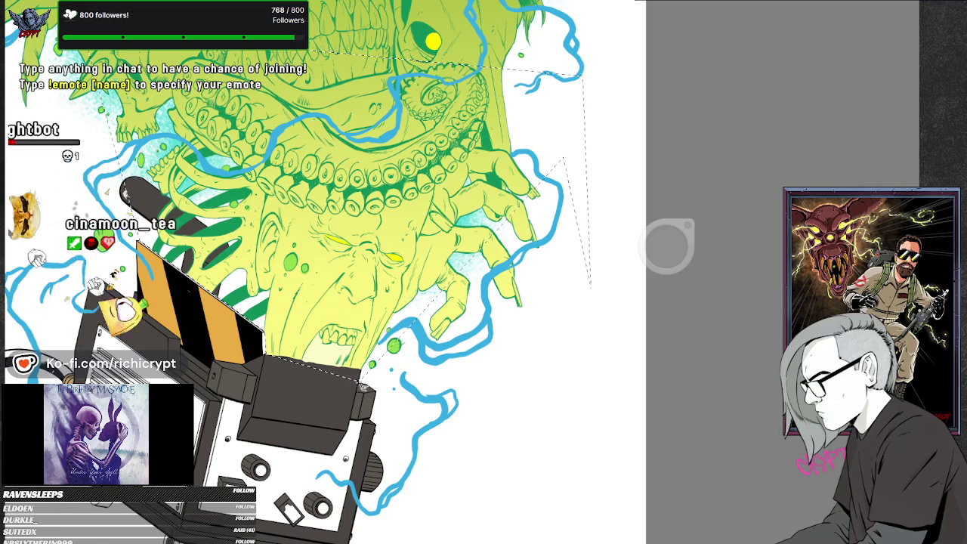
drag(366, 373, 265, 353)
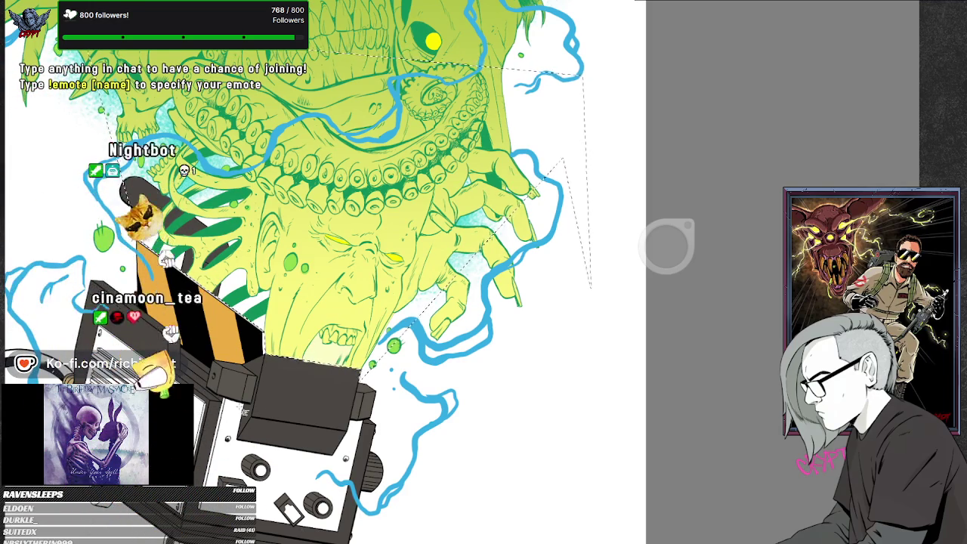
mouse_move(529, 260)
mouse_down()
mouse_move(516, 355)
mouse_move(445, 407)
mouse_up()
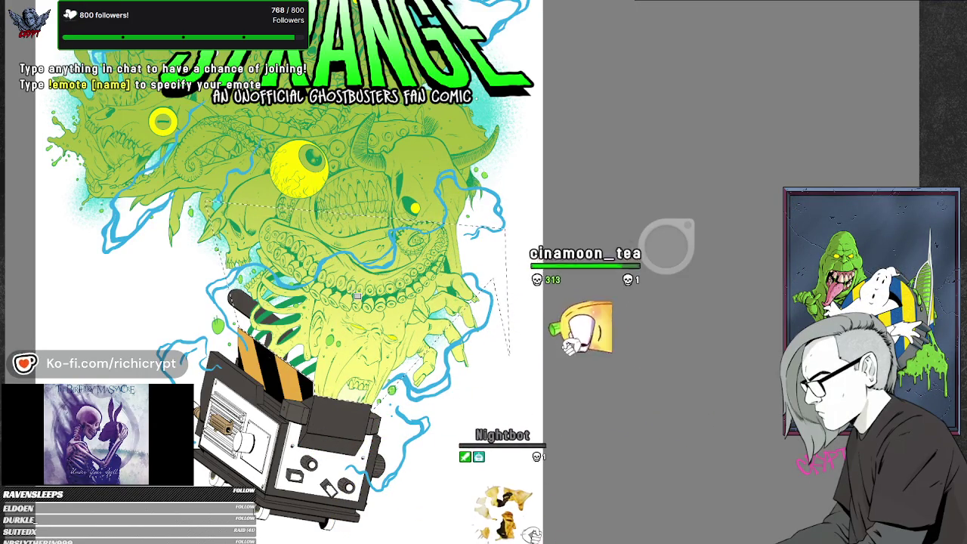
Replace a trial tan fill with a grey gradient laid across the beam selection
drag(341, 386, 332, 399)
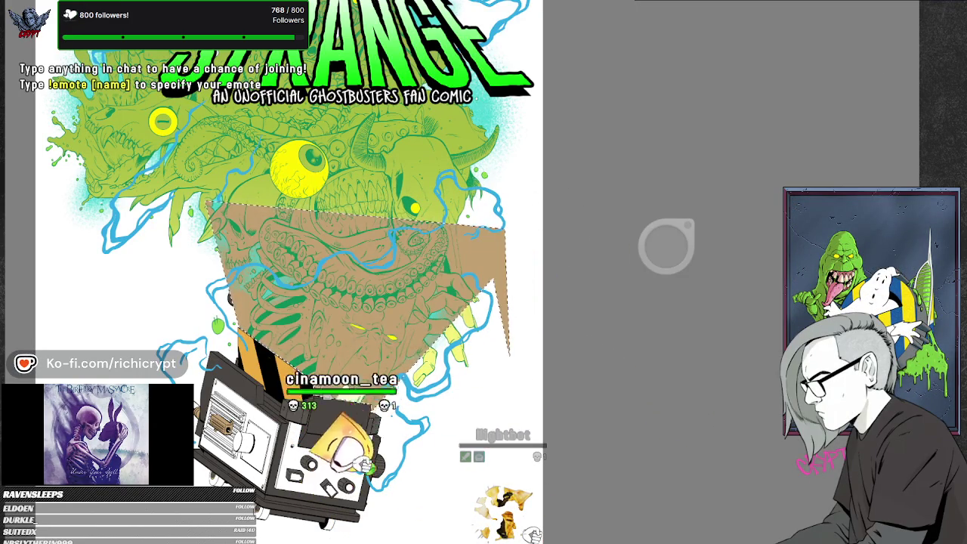
key(ctrl+z)
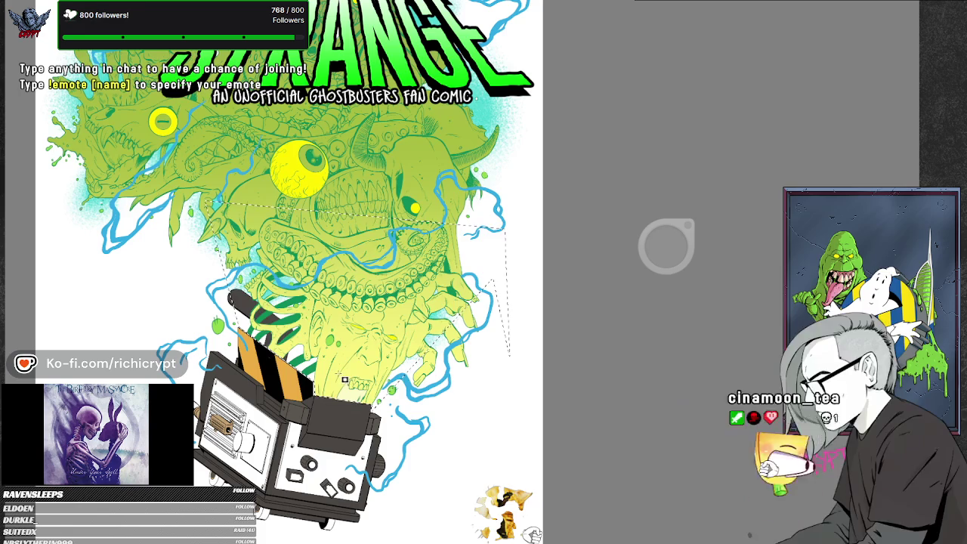
drag(338, 372, 510, 373)
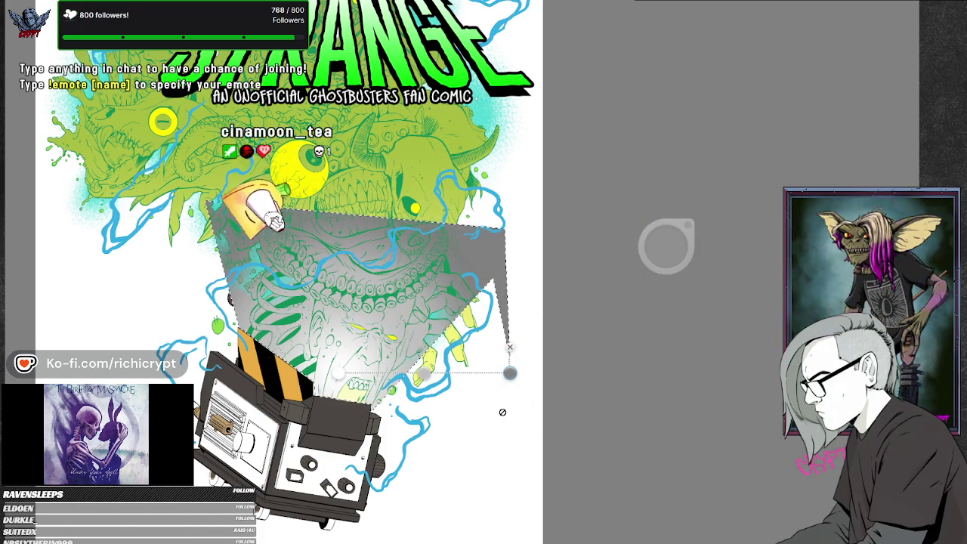
key(Return)
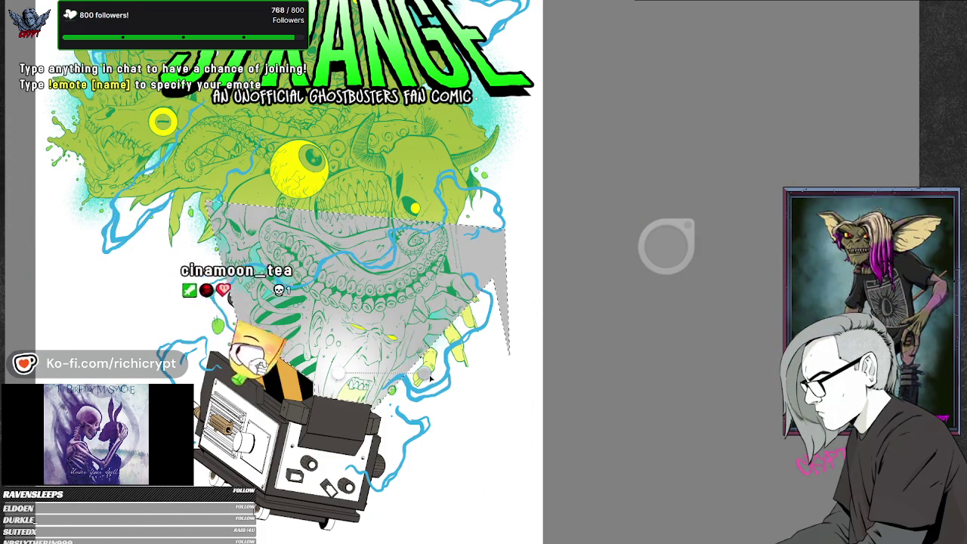
Redraw the gradient diagonally upward and adjust its end point, then undo the lavender result
drag(337, 373, 458, 252)
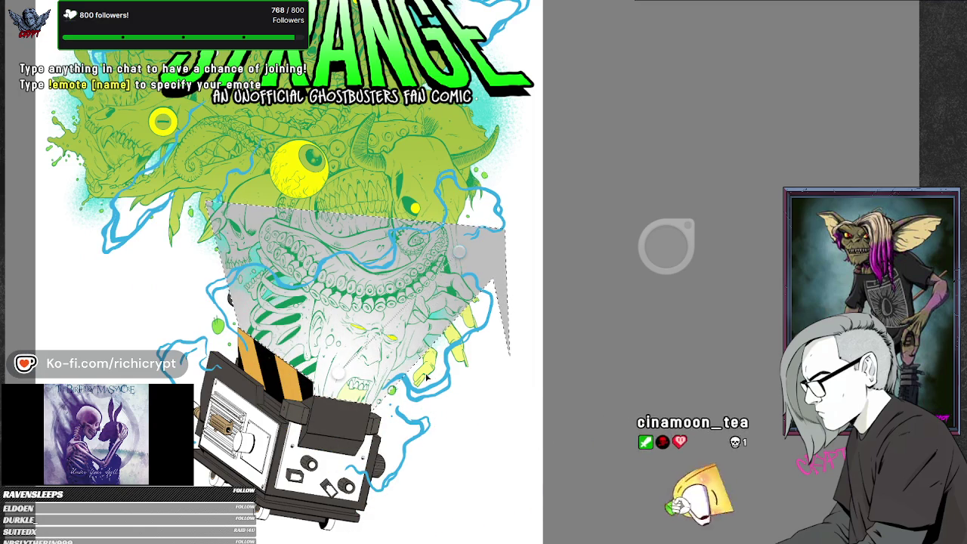
drag(503, 167, 511, 164)
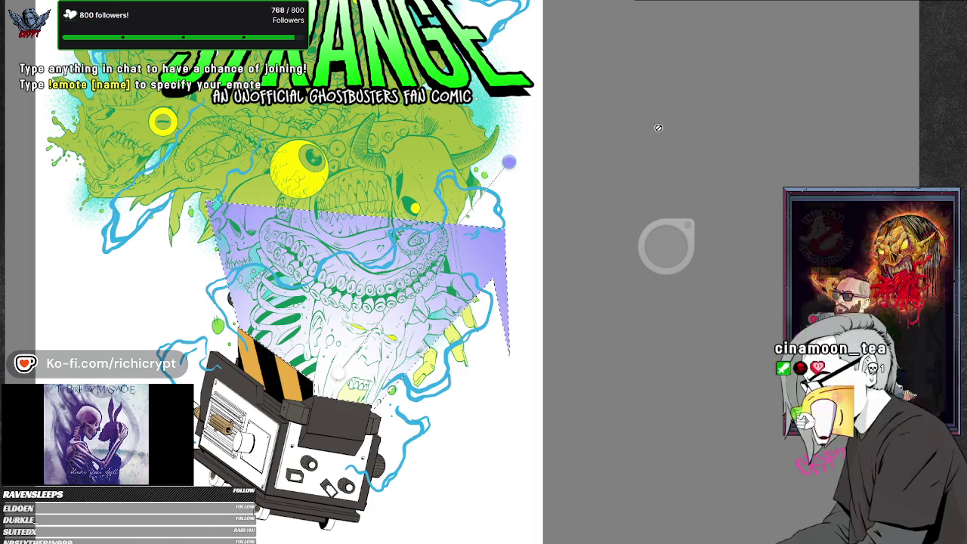
key(ctrl+z)
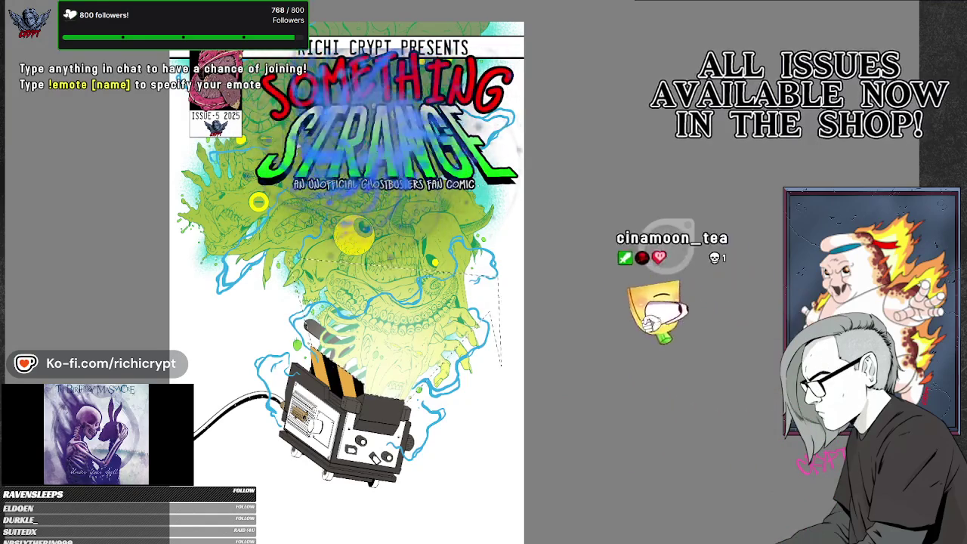
scroll(735, 392, up, 5)
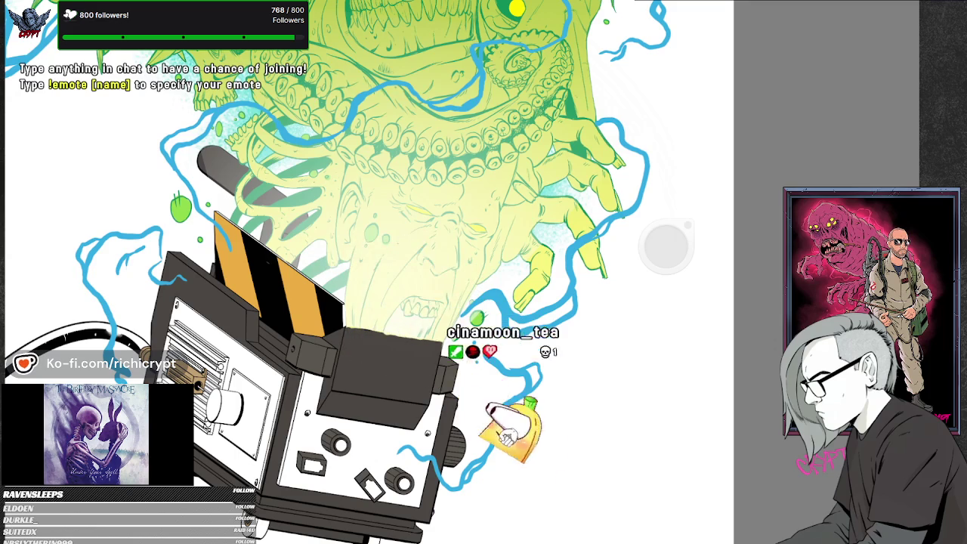
scroll(534, 377, down, 3)
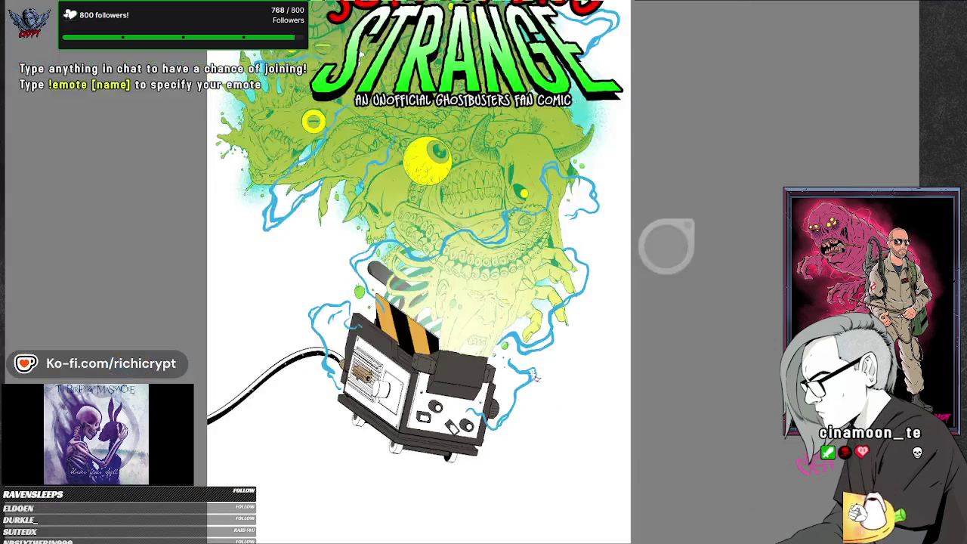
scroll(556, 376, up, 3)
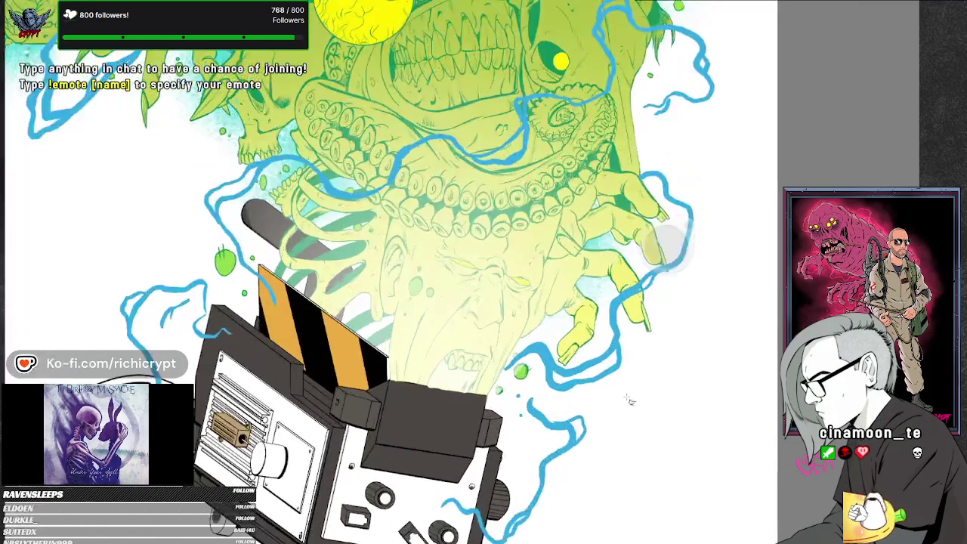
scroll(492, 368, up, 2)
scroll(492, 368, up, 1)
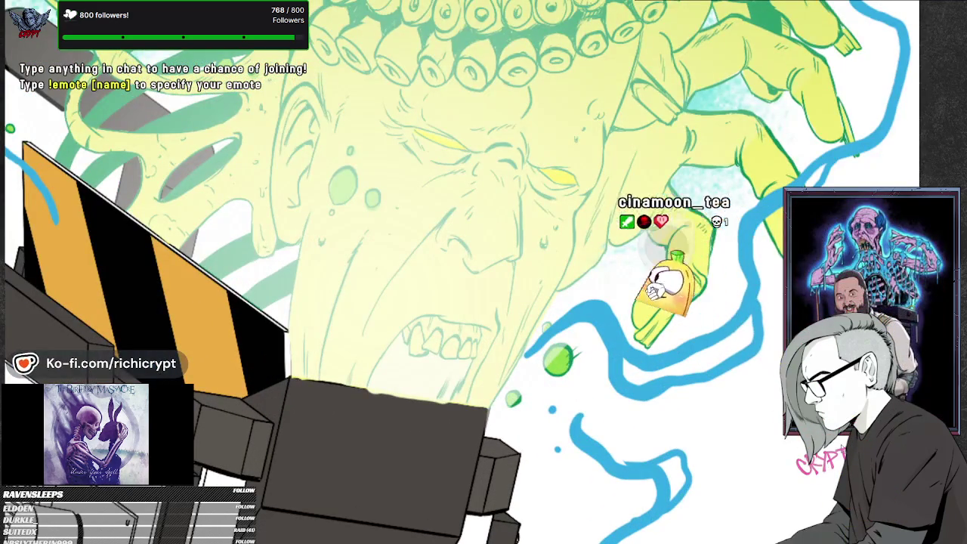
scroll(312, 431, up, 2)
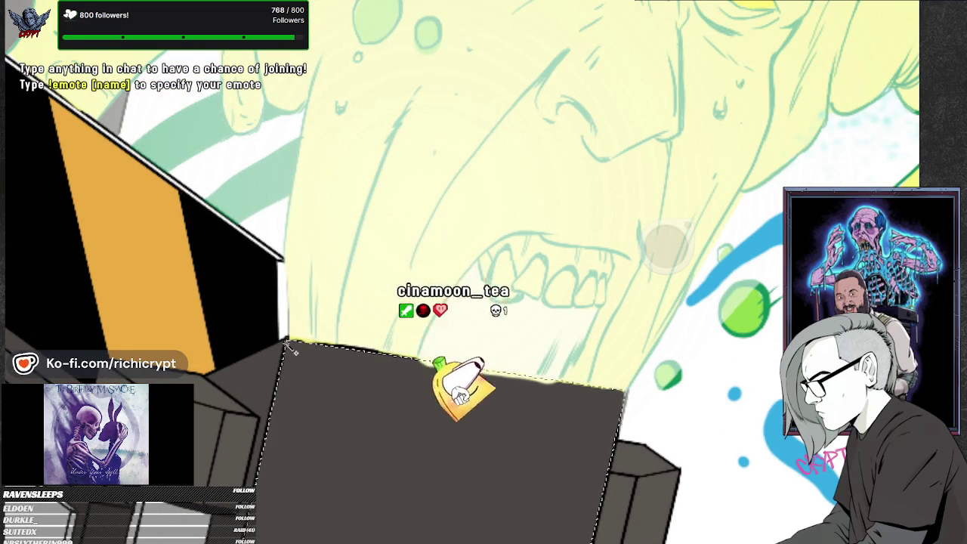
scroll(295, 351, down, 3)
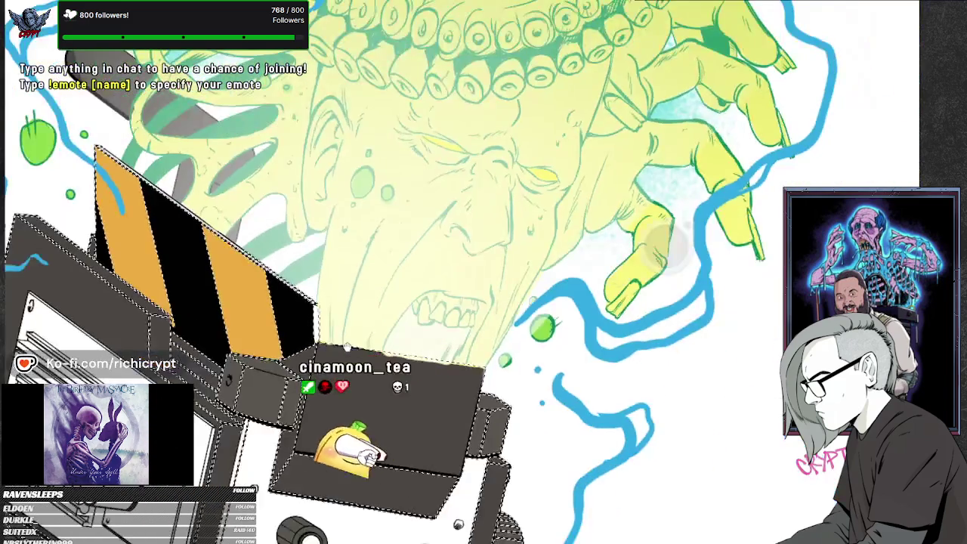